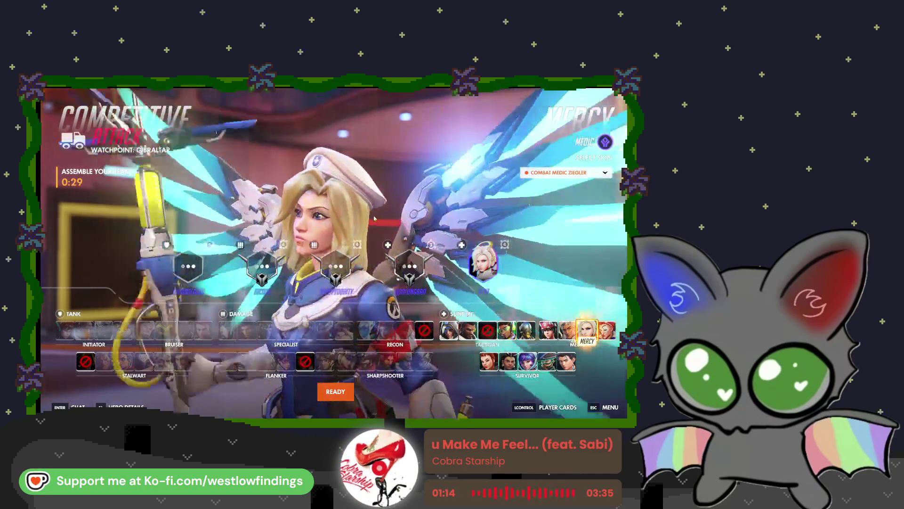
Review both teams' match stats and lock in Mercy as the hero
{"action": "key", "text": "Tab"}
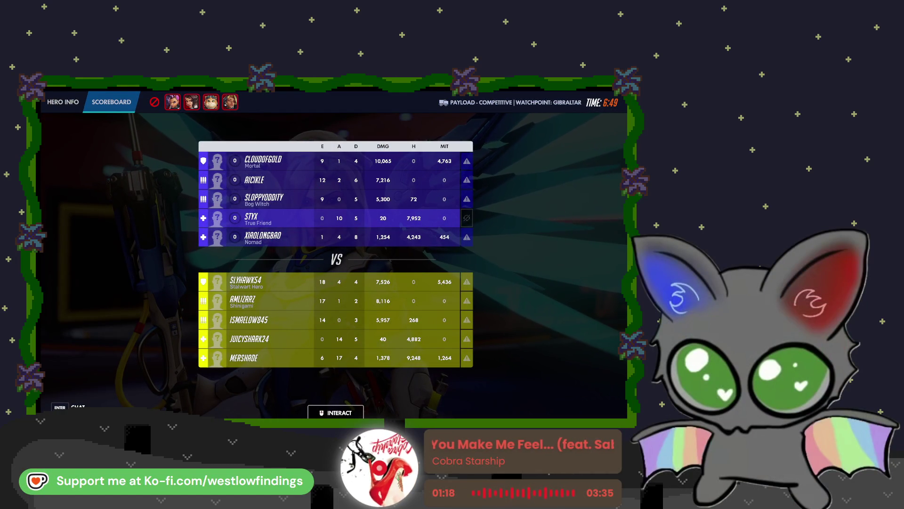
{"action": "key", "text": "Tab"}
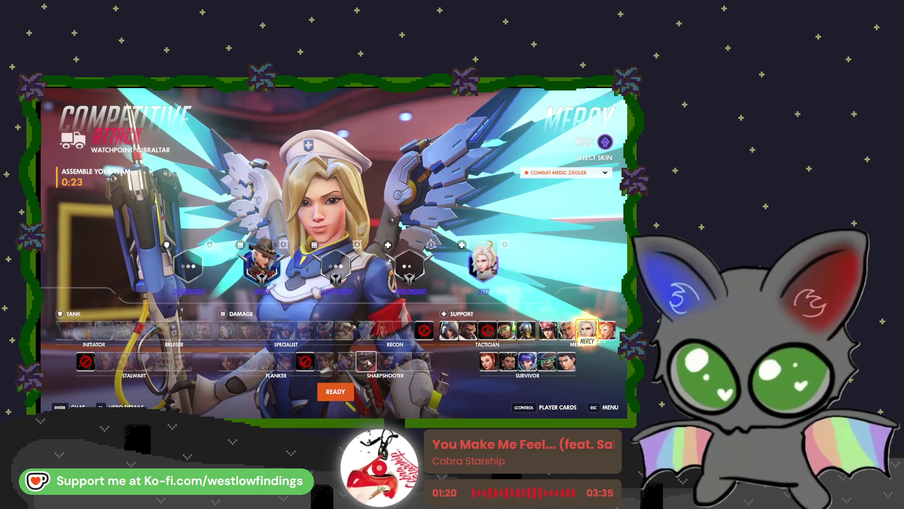
{"action": "left_click", "coordinate": [339, 391]}
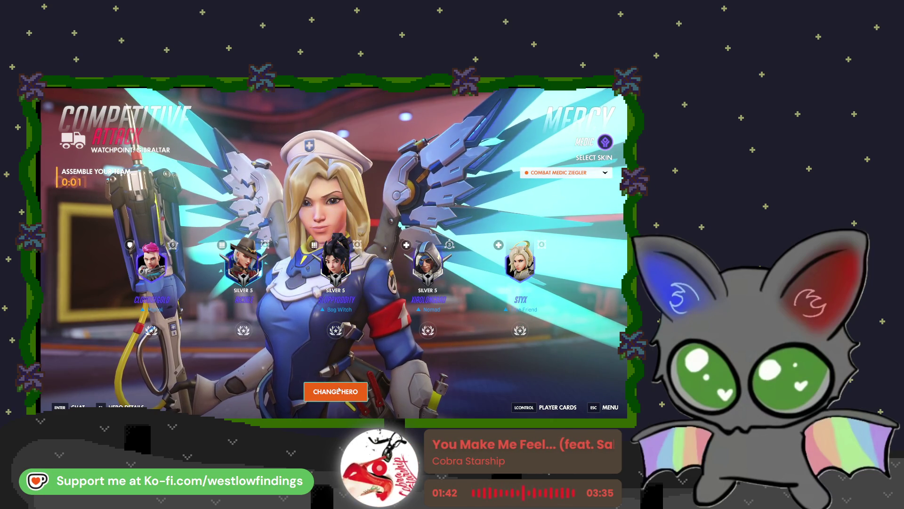
Leave spawn through the cave corridor toward the escort objective, glancing at team stats
{"action": "key", "text": "w"}
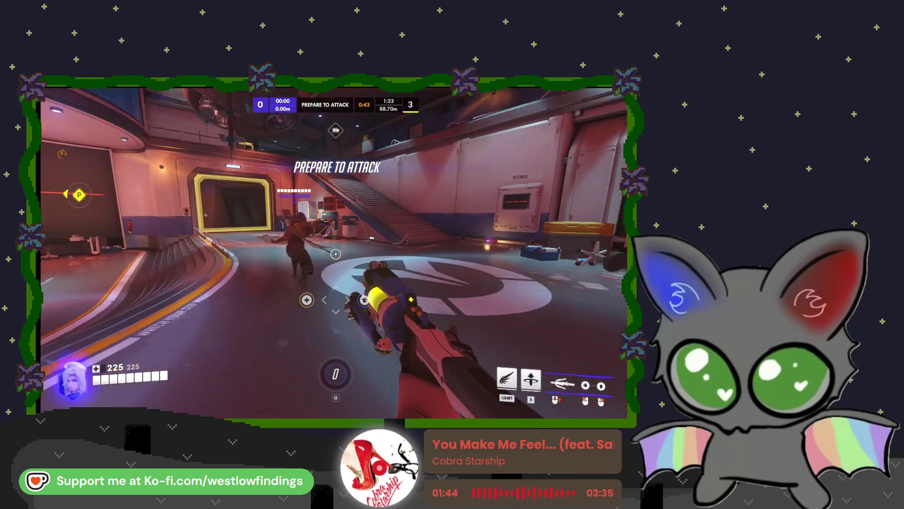
{"action": "key", "text": "w"}
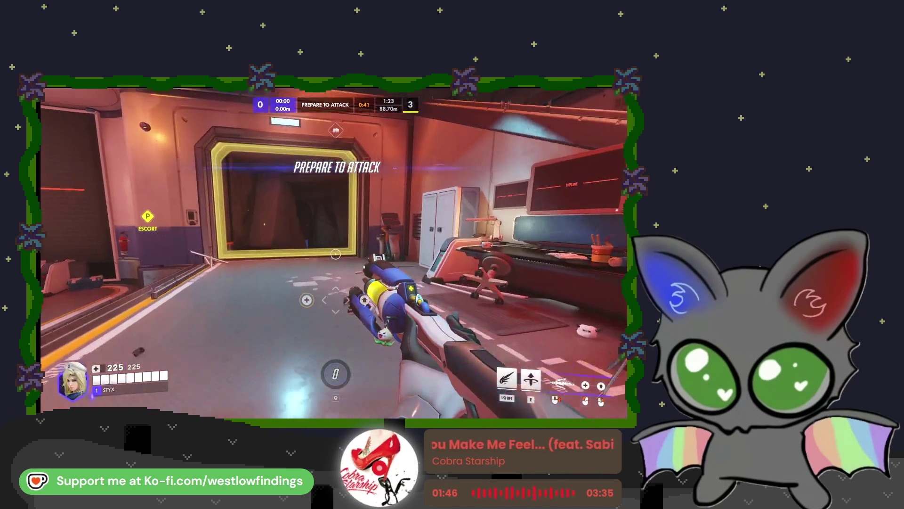
{"action": "key", "text": "w"}
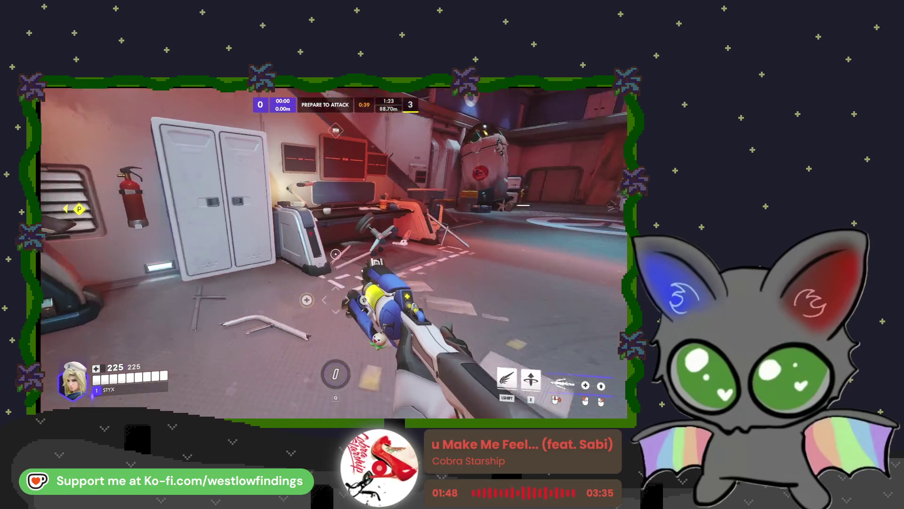
{"action": "key", "text": "w"}
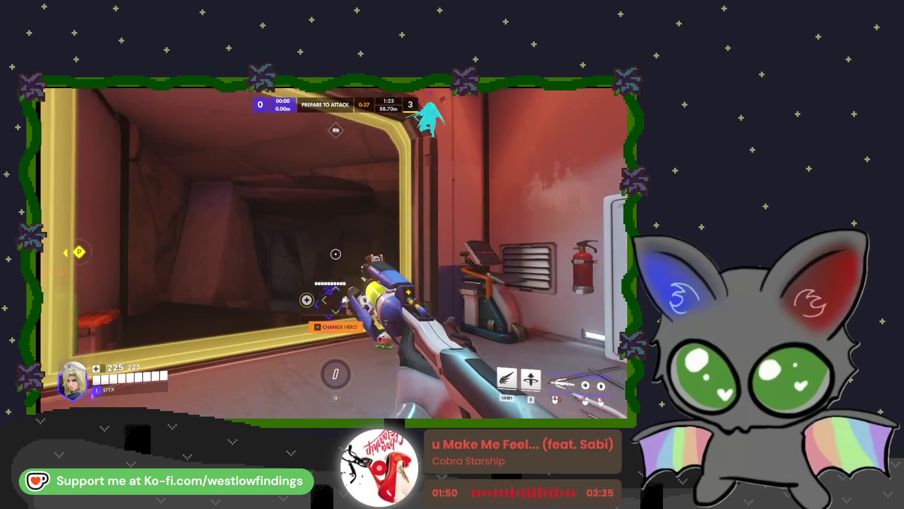
{"action": "key", "text": "w"}
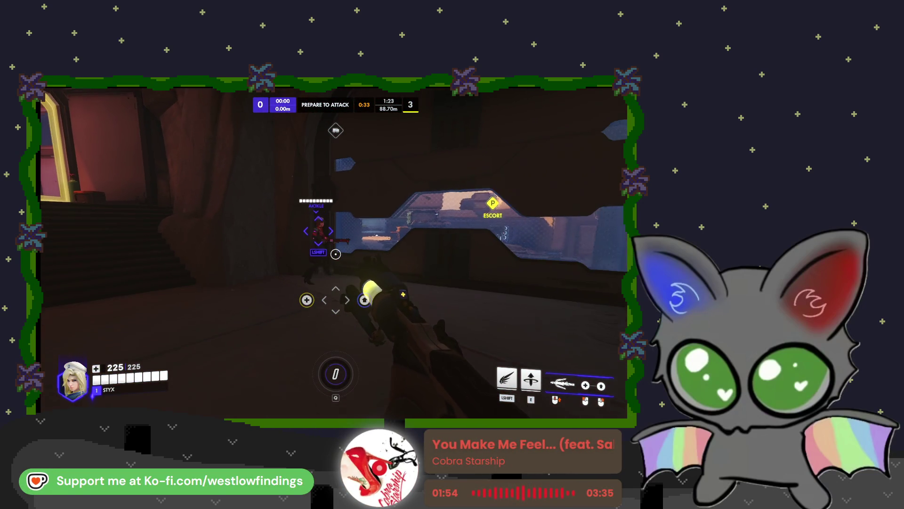
{"action": "key", "text": "Tab"}
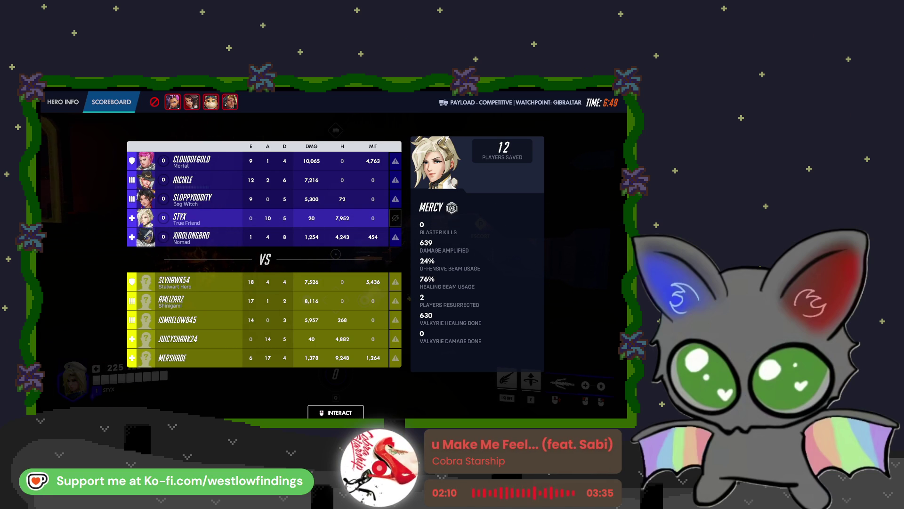
{"action": "key", "text": "Tab"}
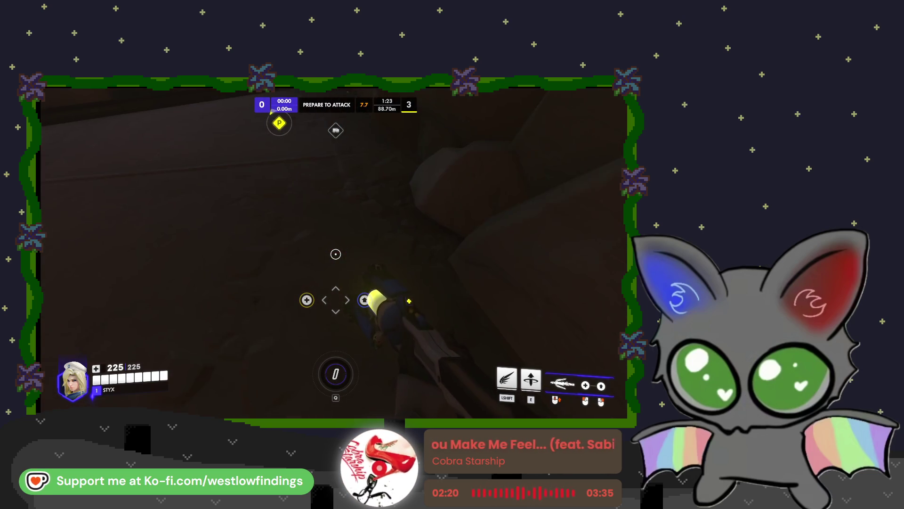
Bring up sprays, damage-boost a teammate with Mercy's beam, and check scores during the kill-cam
{"action": "key", "text": "t"}
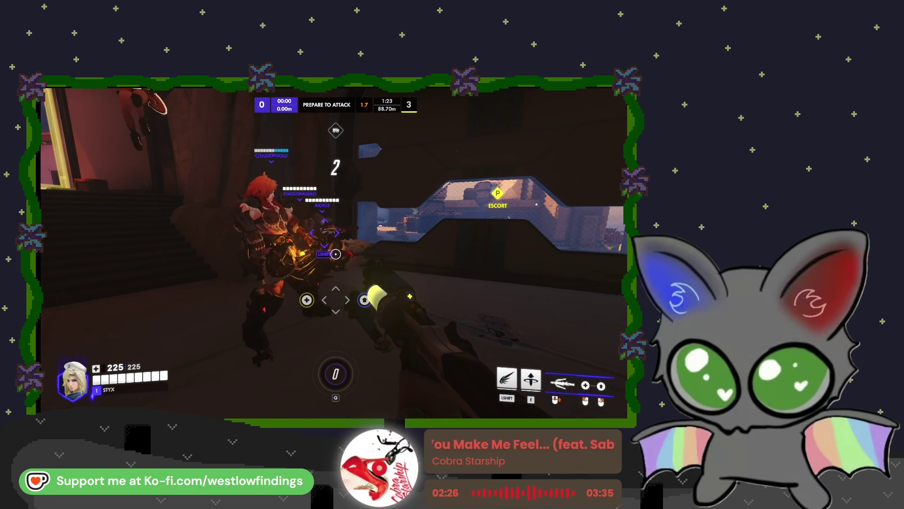
{"action": "right_click", "coordinate": [335, 254]}
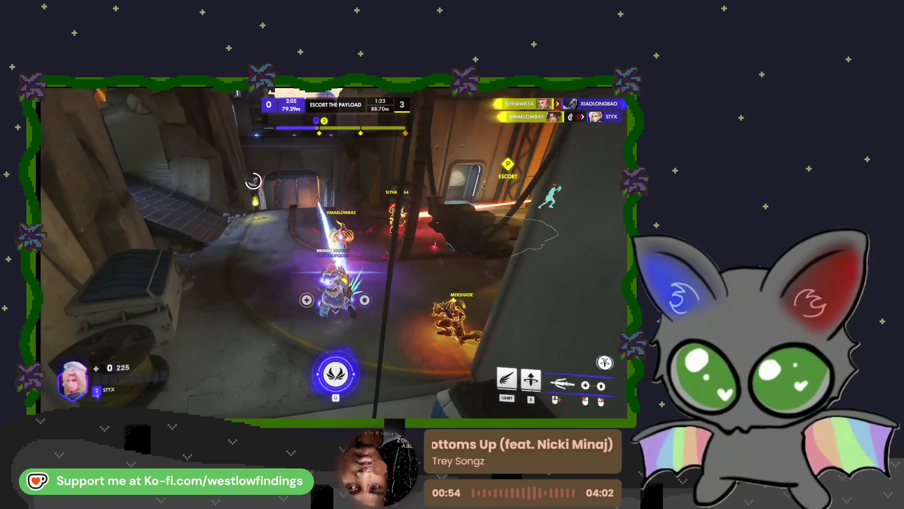
{"action": "key", "text": "Tab"}
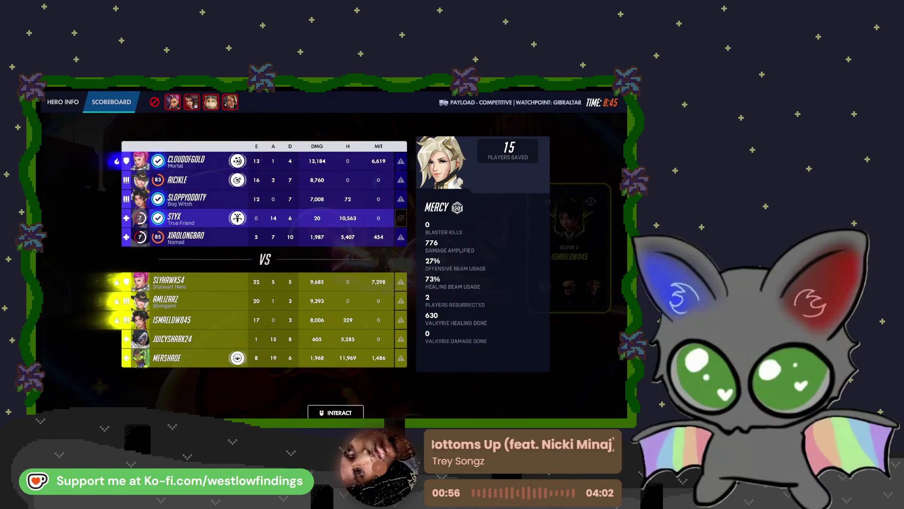
{"action": "key", "text": "Tab"}
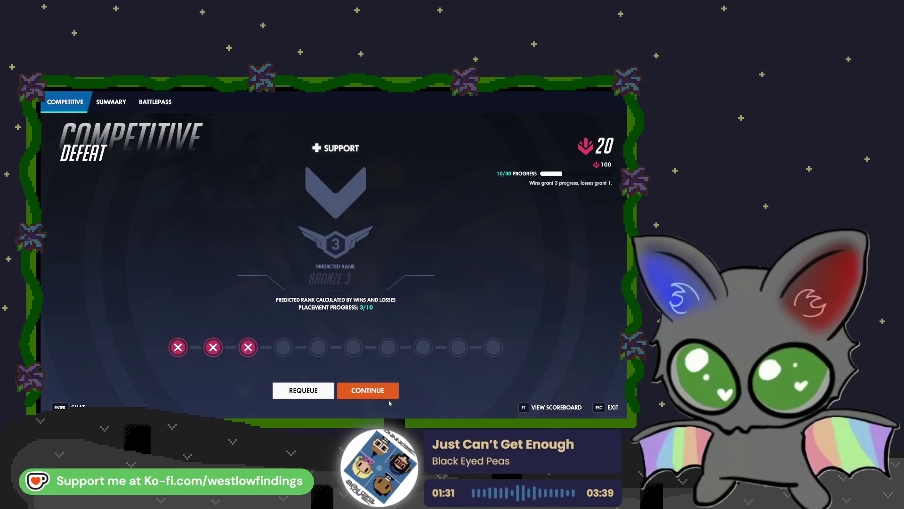
Continue past the match summary and challenge progress to the competitive lobby, then open the hero gallery
{"action": "left_click", "coordinate": [384, 397]}
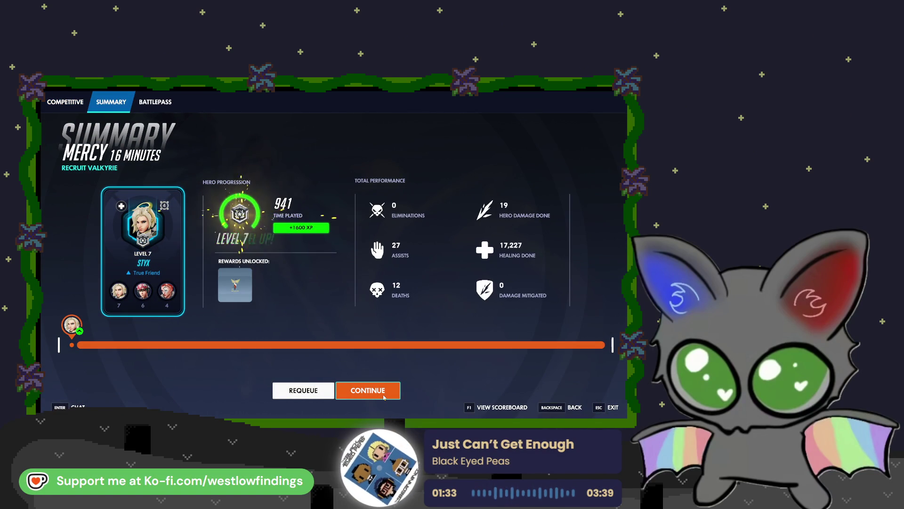
{"action": "left_click", "coordinate": [383, 396]}
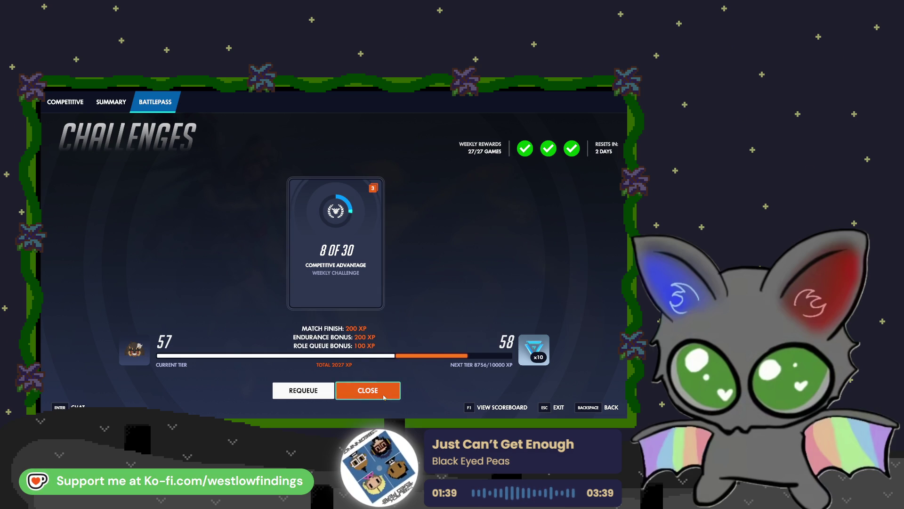
{"action": "left_click", "coordinate": [383, 397]}
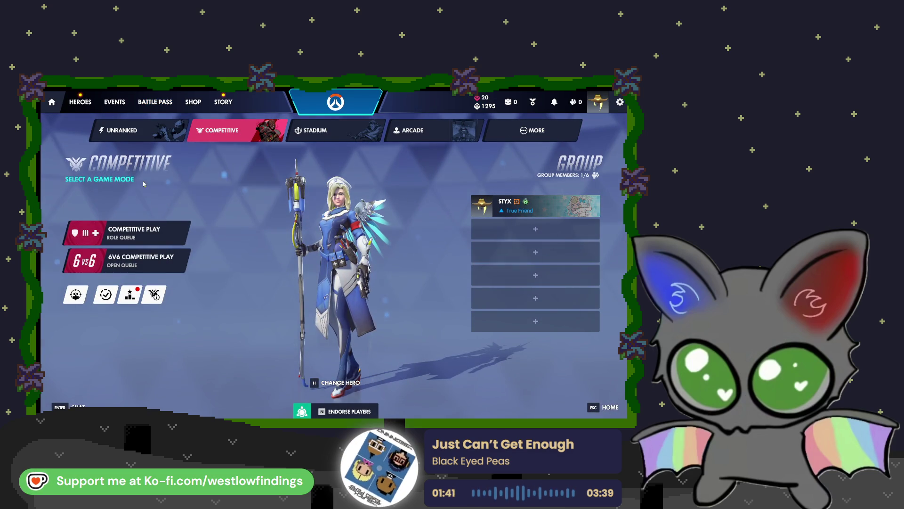
{"action": "left_click", "coordinate": [82, 110]}
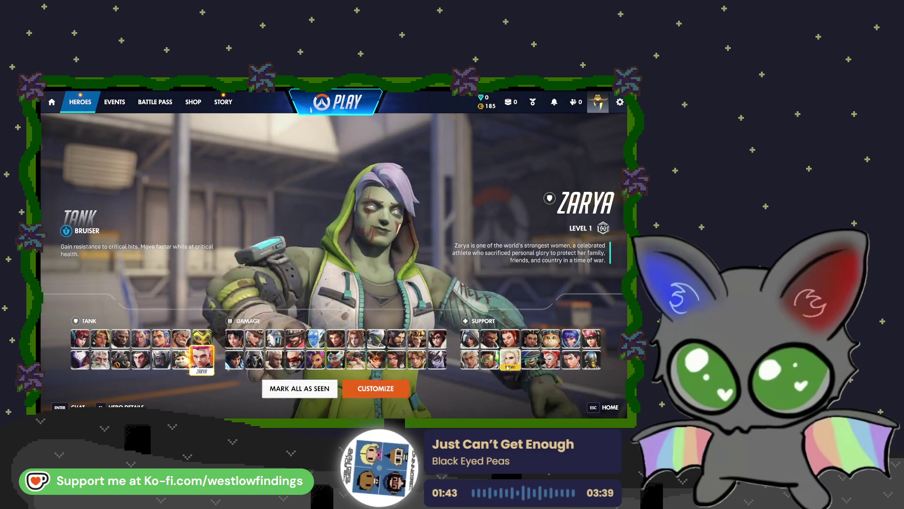
Show Mercy's sprays filtered to owned ones only
{"action": "left_click", "coordinate": [366, 392]}
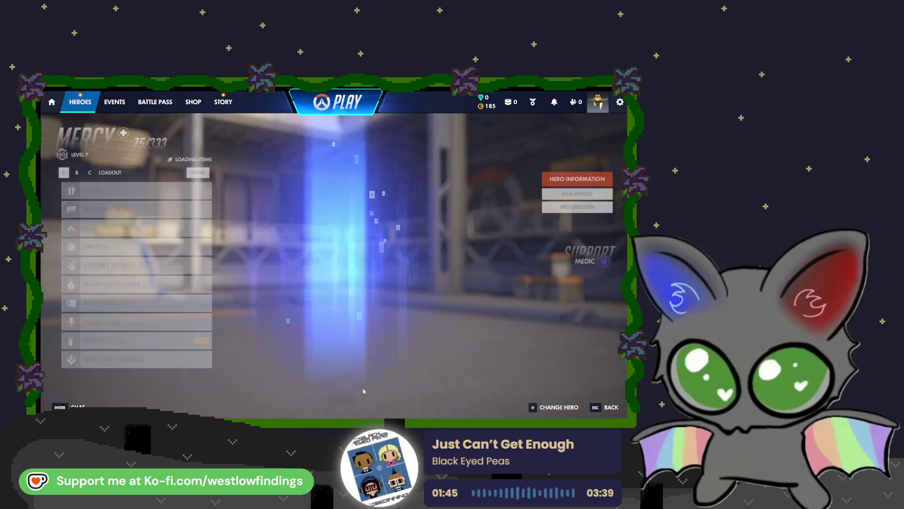
{"action": "left_click", "coordinate": [161, 338]}
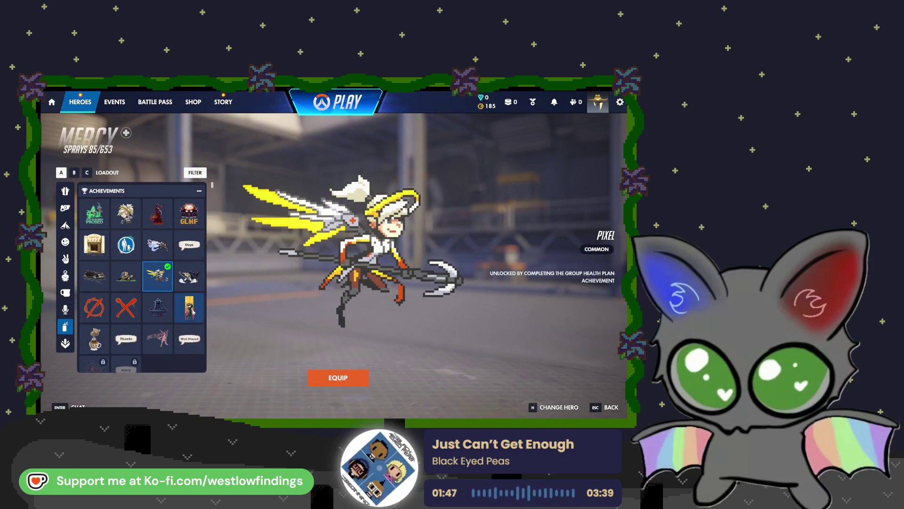
{"action": "scroll", "coordinate": [194, 318], "scroll_direction": "down", "scroll_amount": 5}
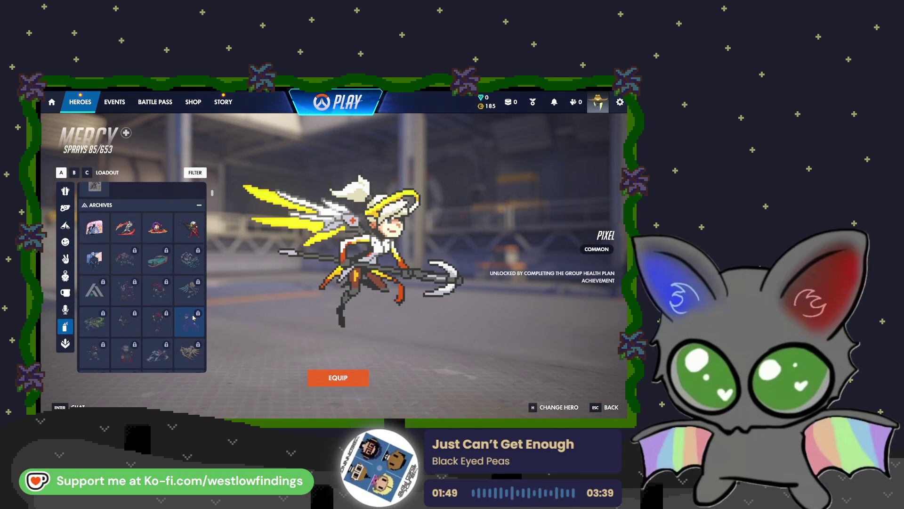
{"action": "left_click", "coordinate": [195, 173]}
{"action": "left_click", "coordinate": [120, 188]}
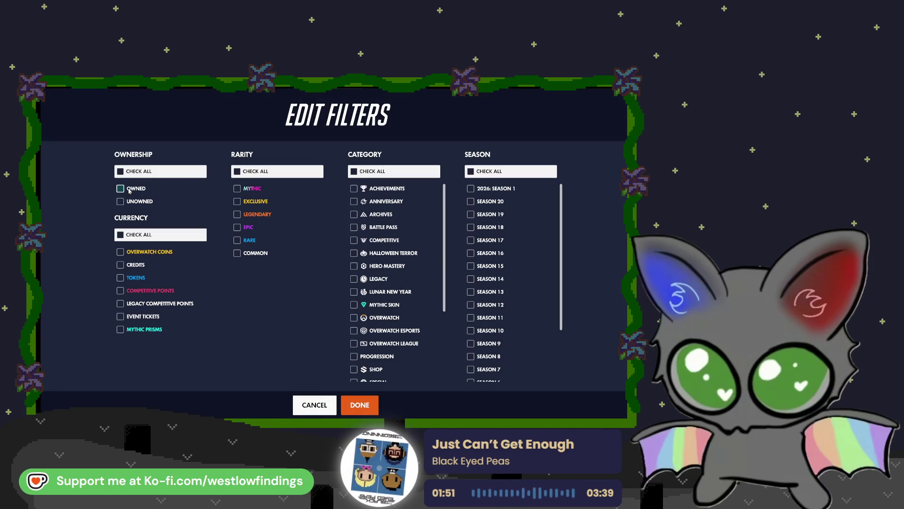
{"action": "left_click", "coordinate": [359, 405]}
Collapse the Competitive and Halloween Terror spray sections
{"action": "scroll", "coordinate": [190, 324], "scroll_direction": "down", "scroll_amount": 4}
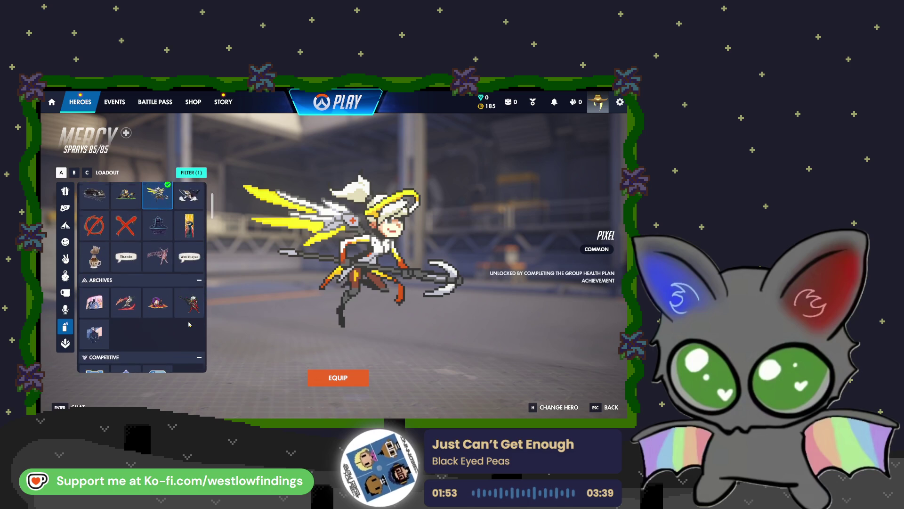
{"action": "left_click", "coordinate": [190, 324]}
{"action": "scroll", "coordinate": [191, 301], "scroll_direction": "down", "scroll_amount": 2}
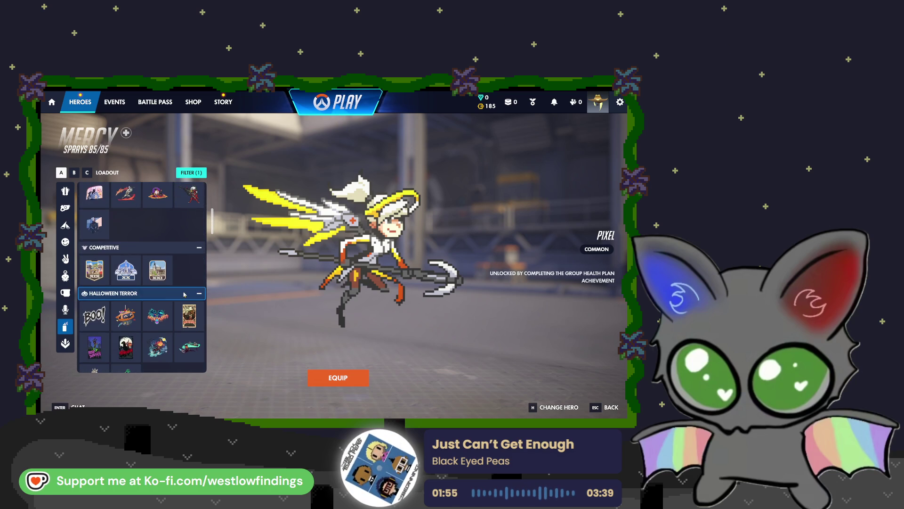
{"action": "left_click", "coordinate": [191, 262]}
{"action": "scroll", "coordinate": [183, 306], "scroll_direction": "down", "scroll_amount": 3}
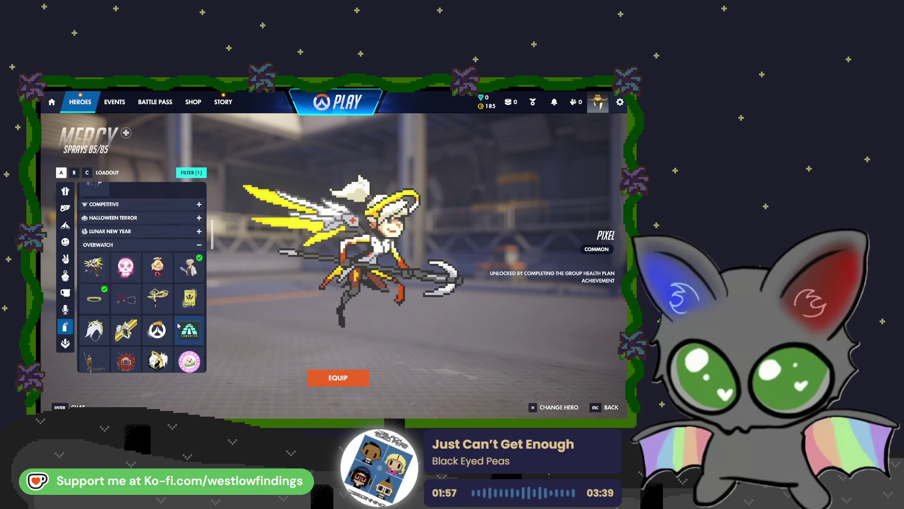
{"action": "scroll", "coordinate": [183, 319], "scroll_direction": "down", "scroll_amount": 2}
Equip the Resurrect spray in the wheel's right slot and go back to the hero roster
{"action": "left_click", "coordinate": [126, 288]}
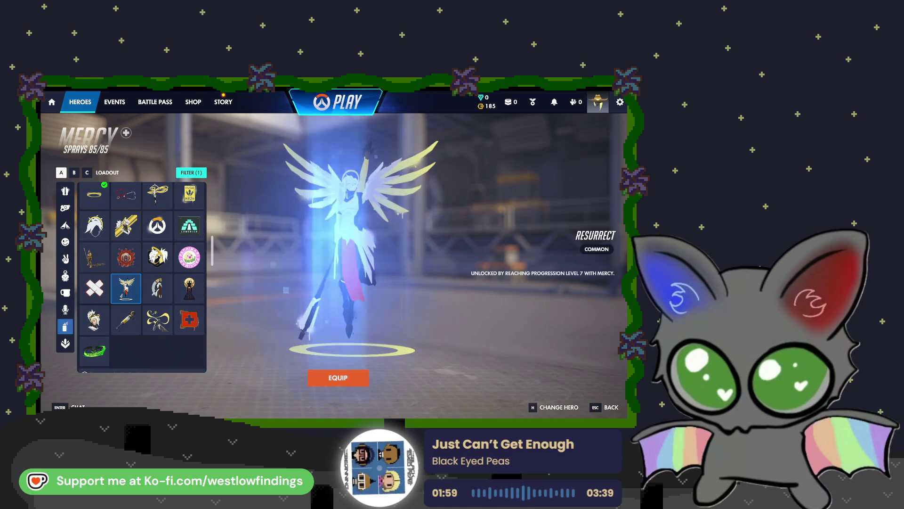
{"action": "left_click", "coordinate": [338, 382]}
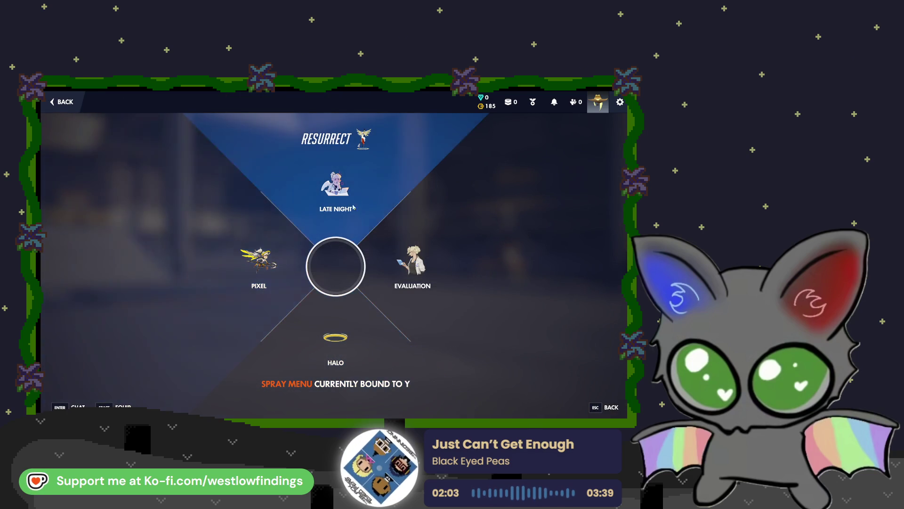
{"action": "left_click", "coordinate": [588, 377]}
{"action": "left_click", "coordinate": [612, 408]}
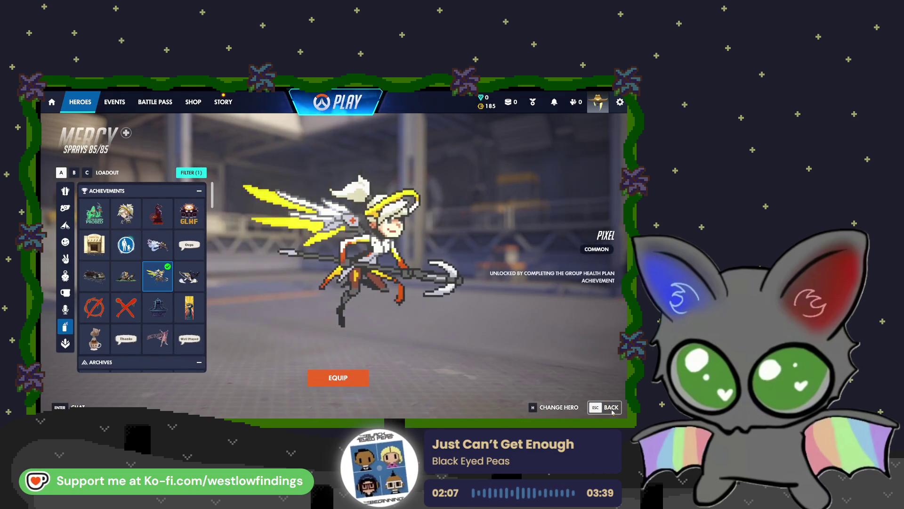
{"action": "left_click", "coordinate": [611, 407]}
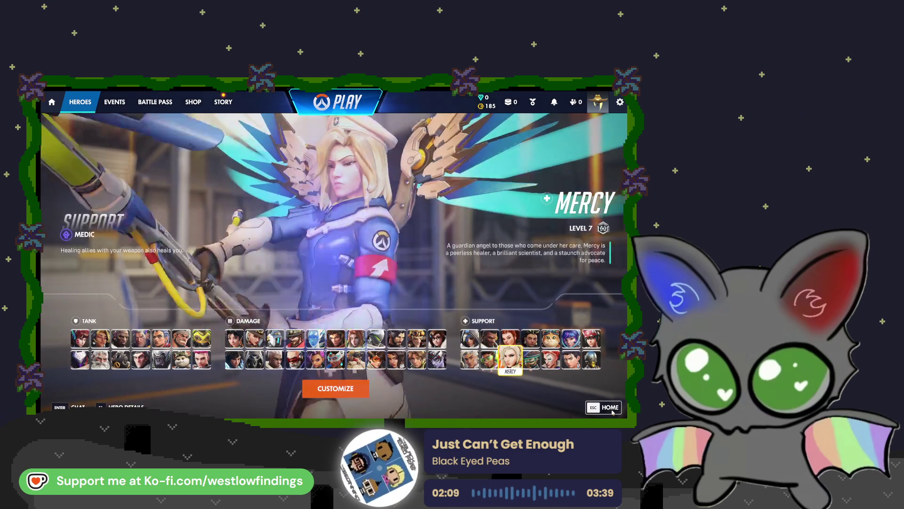
Return to the home screen and choose Exit to Desktop from the main menu, confirming the quit
{"action": "left_click", "coordinate": [612, 408]}
{"action": "left_click", "coordinate": [611, 408]}
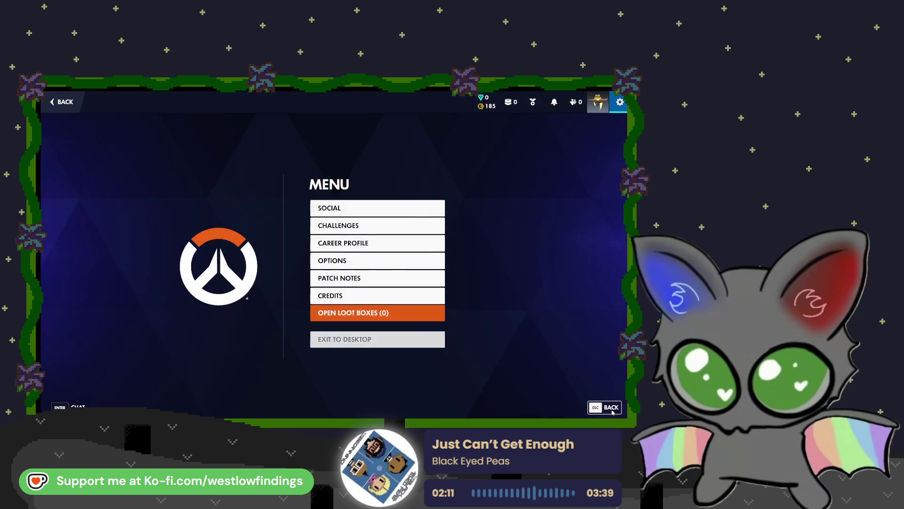
{"action": "left_click", "coordinate": [611, 408]}
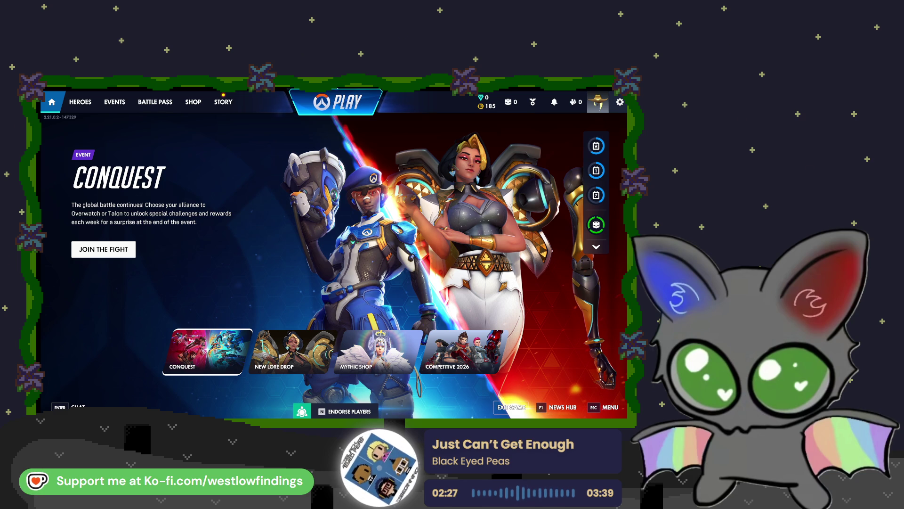
{"action": "left_click", "coordinate": [603, 408]}
{"action": "left_click", "coordinate": [363, 340]}
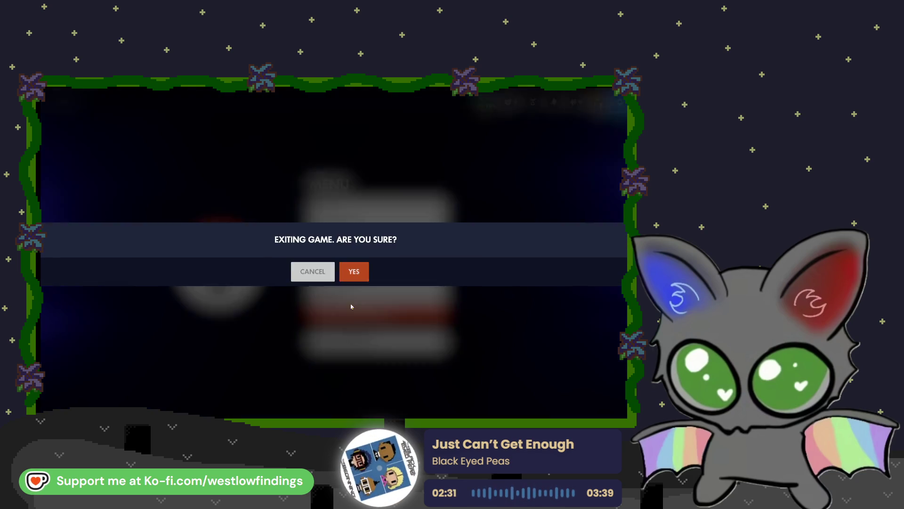
{"action": "left_click", "coordinate": [354, 269]}
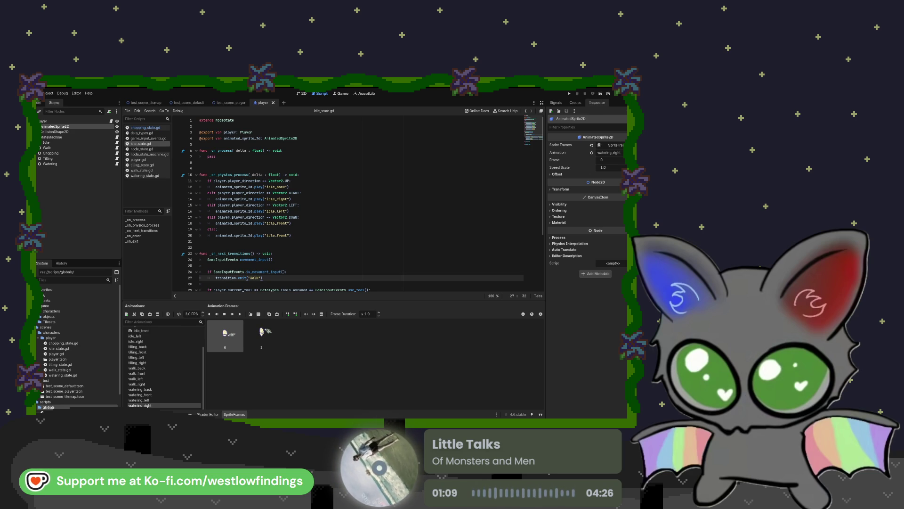
Expand the assets, scenes and scripts folders in the FileSystem dock
{"action": "left_click", "coordinate": [47, 300]}
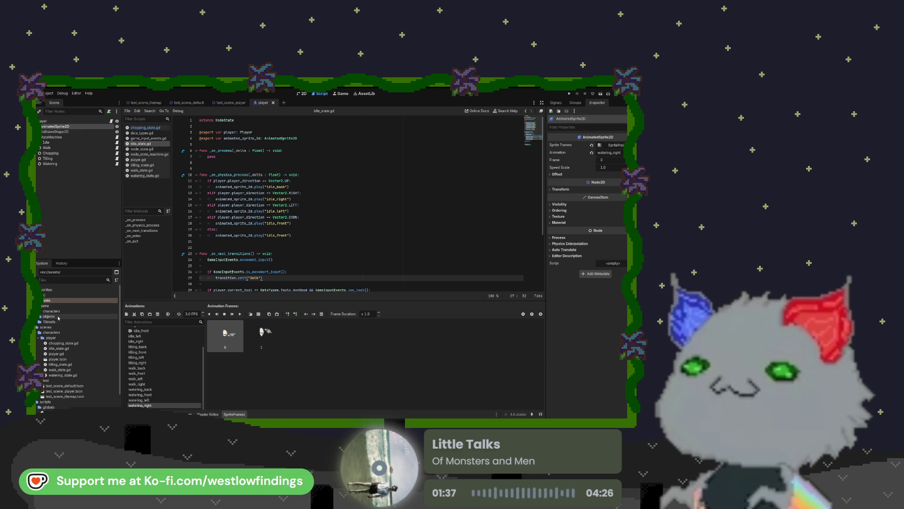
{"action": "left_click", "coordinate": [66, 327]}
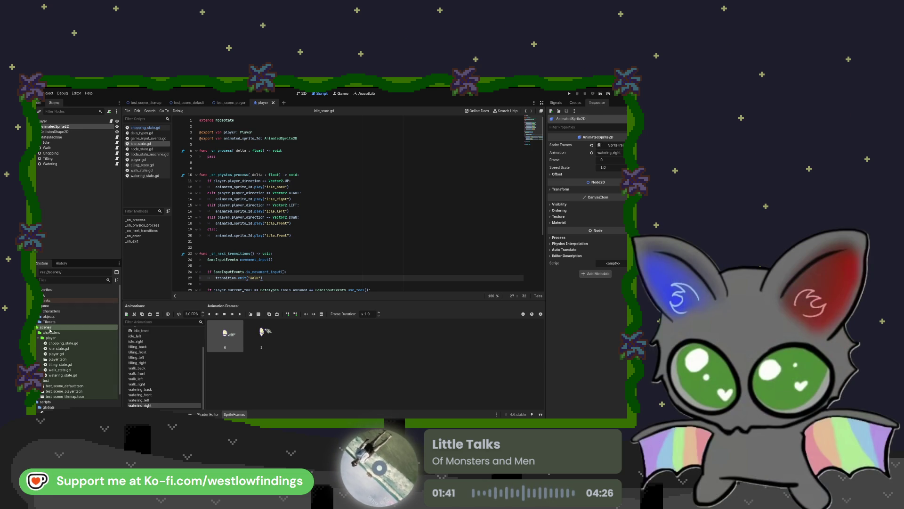
{"action": "scroll", "coordinate": [61, 372], "scroll_direction": "down", "scroll_amount": 2}
{"action": "left_click", "coordinate": [61, 372]}
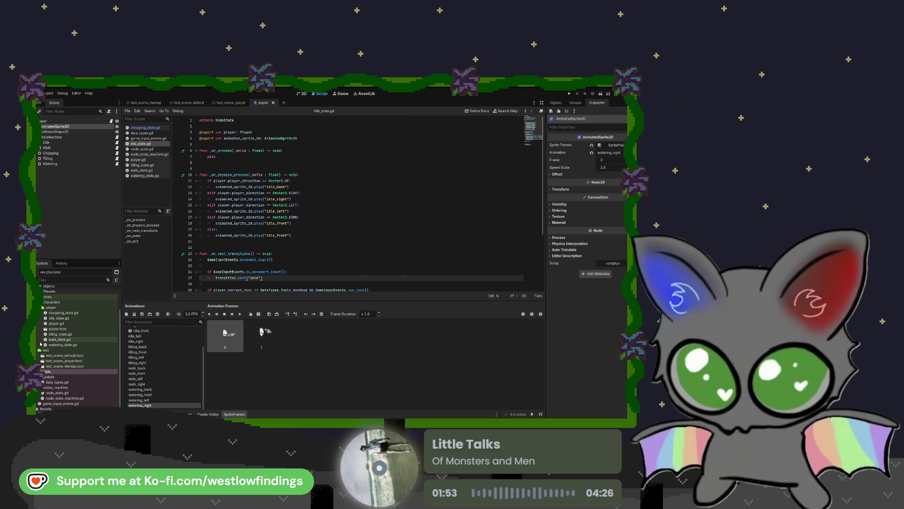
{"action": "scroll", "coordinate": [50, 345], "scroll_direction": "up", "scroll_amount": 3}
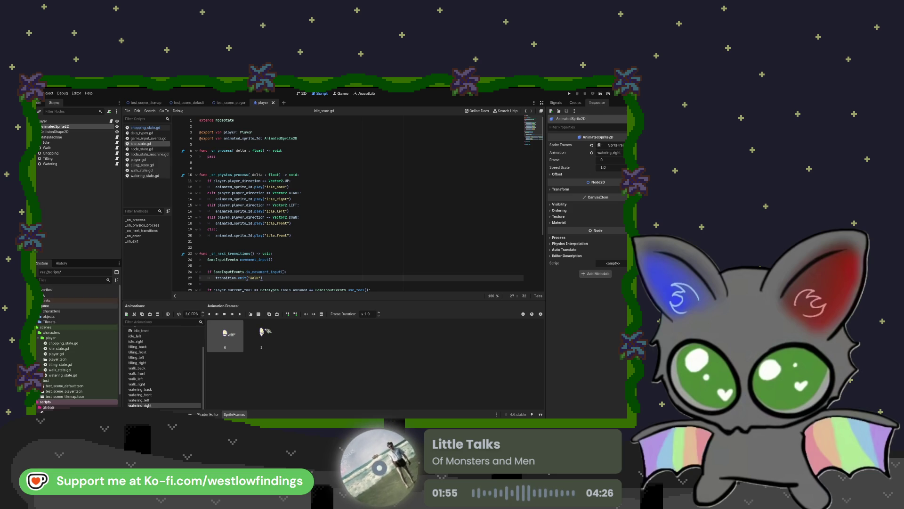
Peek into and collapse the game folder, re-expand scenes and assets, then open tilesets
{"action": "left_click", "coordinate": [42, 307]}
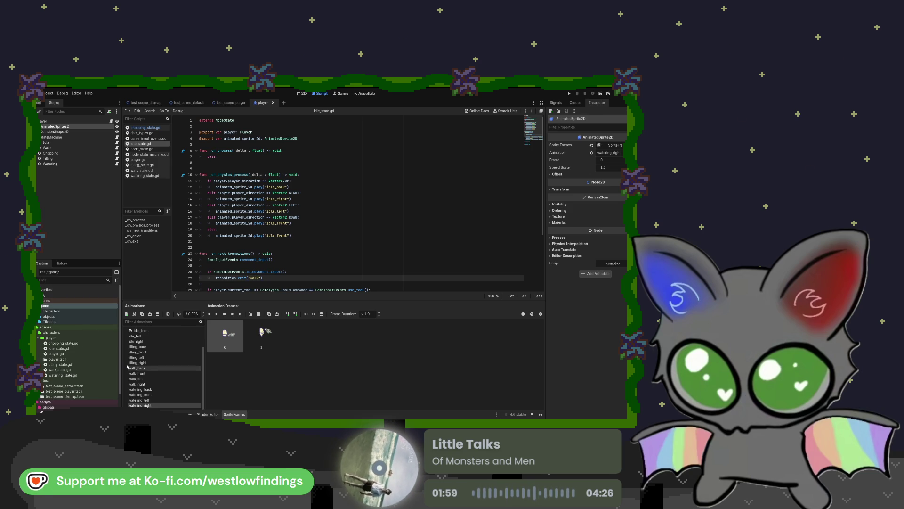
{"action": "left_click", "coordinate": [43, 305]}
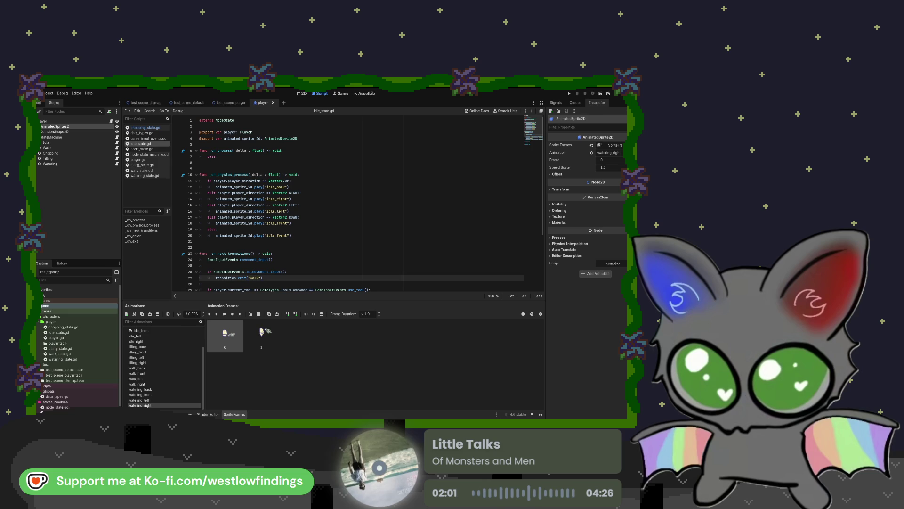
{"action": "left_click", "coordinate": [40, 311]}
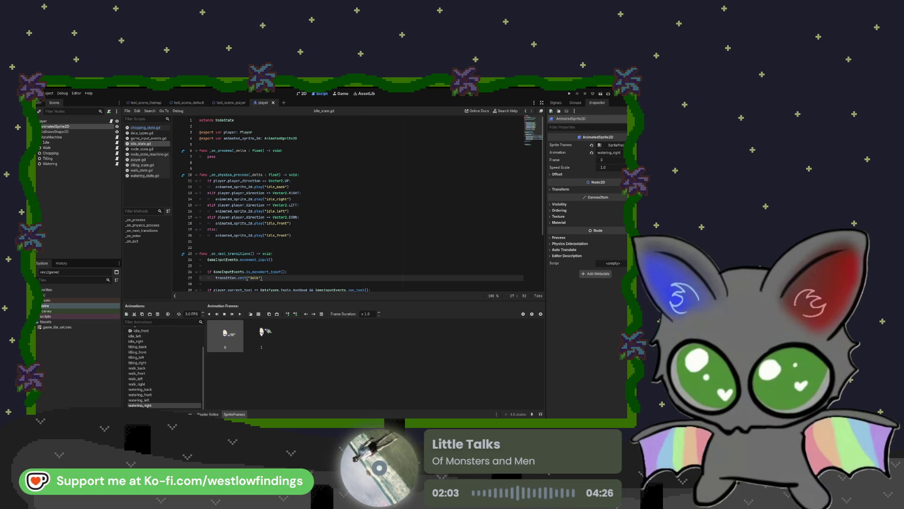
{"action": "left_click", "coordinate": [40, 310]}
{"action": "left_click", "coordinate": [41, 300]}
{"action": "left_click", "coordinate": [50, 337]}
{"action": "left_click", "coordinate": [50, 338]}
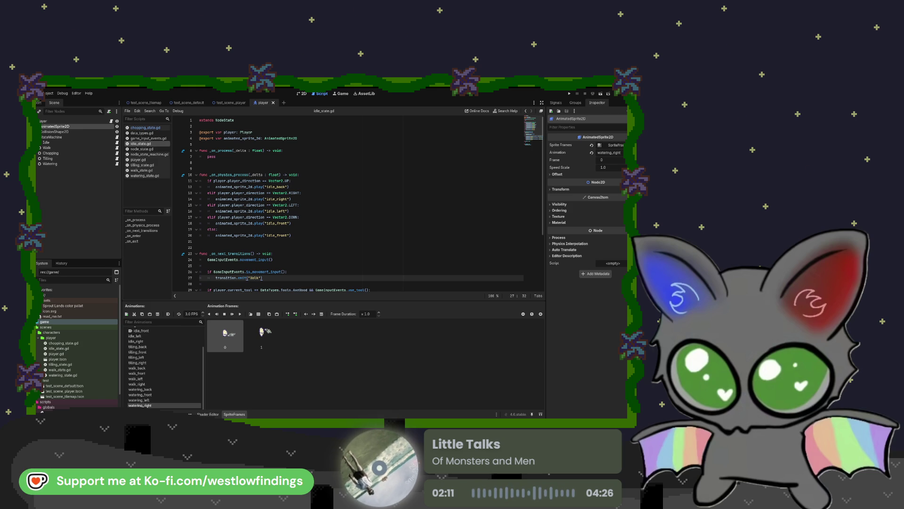
{"action": "scroll", "coordinate": [78, 349], "scroll_direction": "down", "scroll_amount": 3}
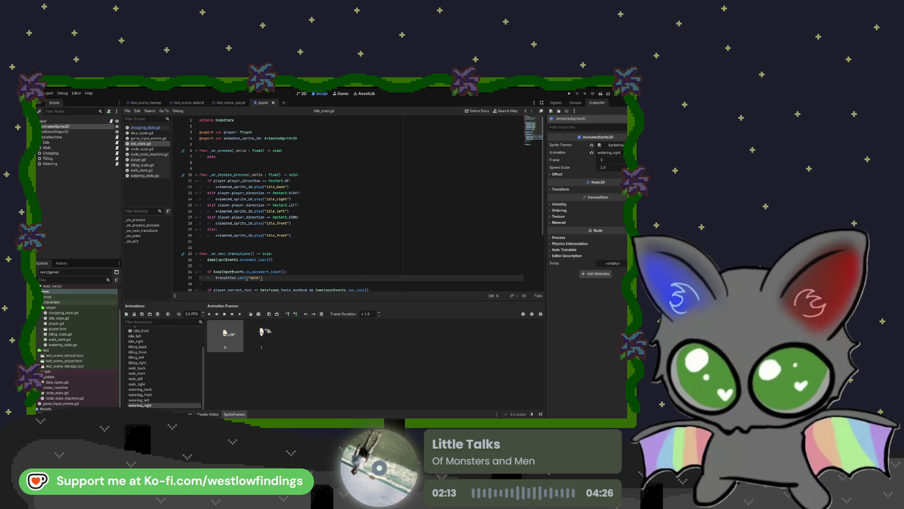
{"action": "left_click", "coordinate": [47, 408]}
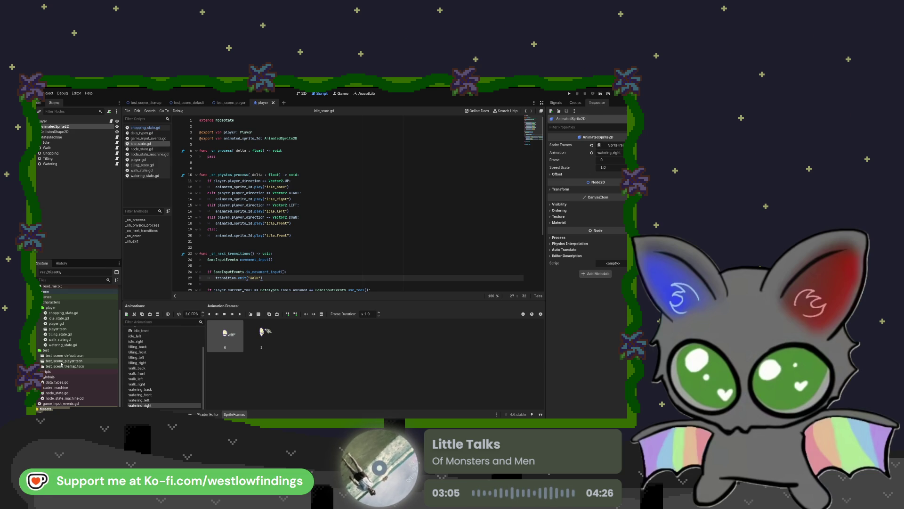
Expand the scenes/test folder and select test_scene_player.tscn
{"action": "scroll", "coordinate": [59, 360], "scroll_direction": "up", "scroll_amount": 3}
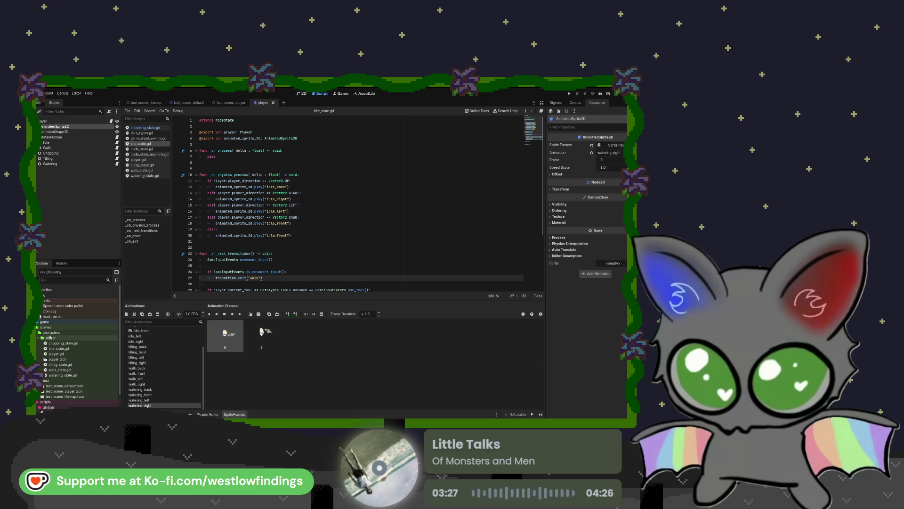
{"action": "scroll", "coordinate": [47, 349], "scroll_direction": "down", "scroll_amount": 1}
{"action": "left_click", "coordinate": [62, 366]}
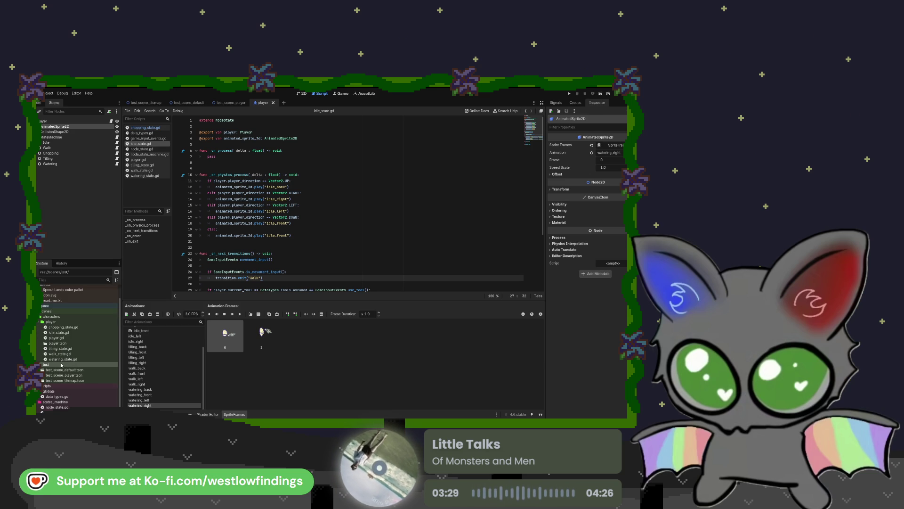
{"action": "left_click", "coordinate": [83, 375]}
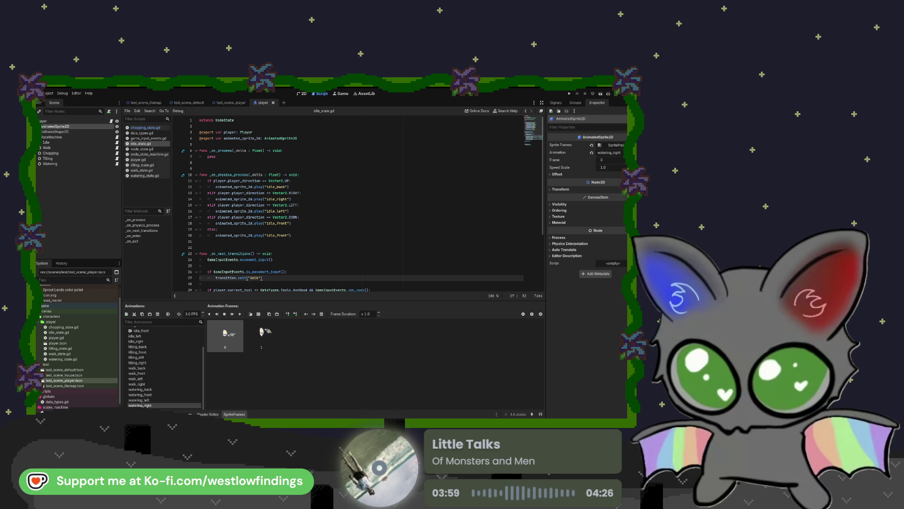
Rename test_scene_house.tscn to test_scene_house_tilemap.tscn and close the open player scene
{"action": "left_click", "coordinate": [78, 375]}
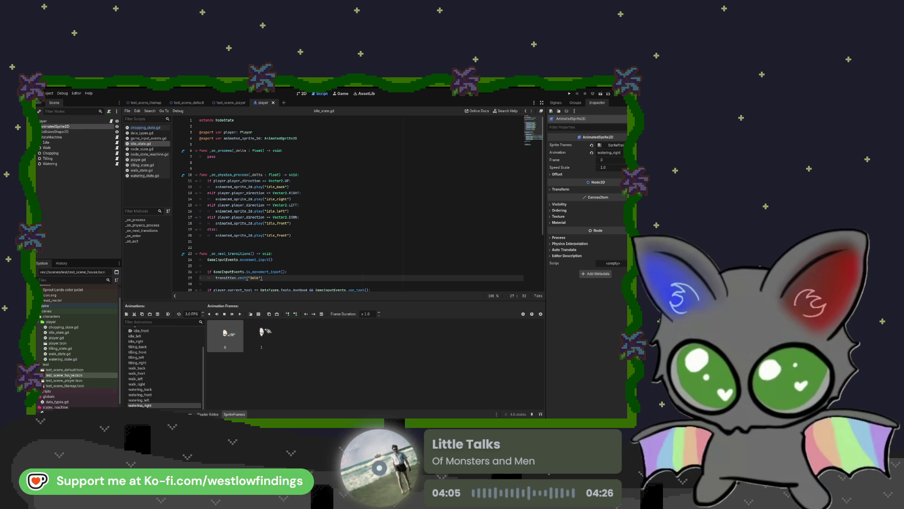
{"action": "type", "text": "_tilemap"}
{"action": "key", "text": "Return"}
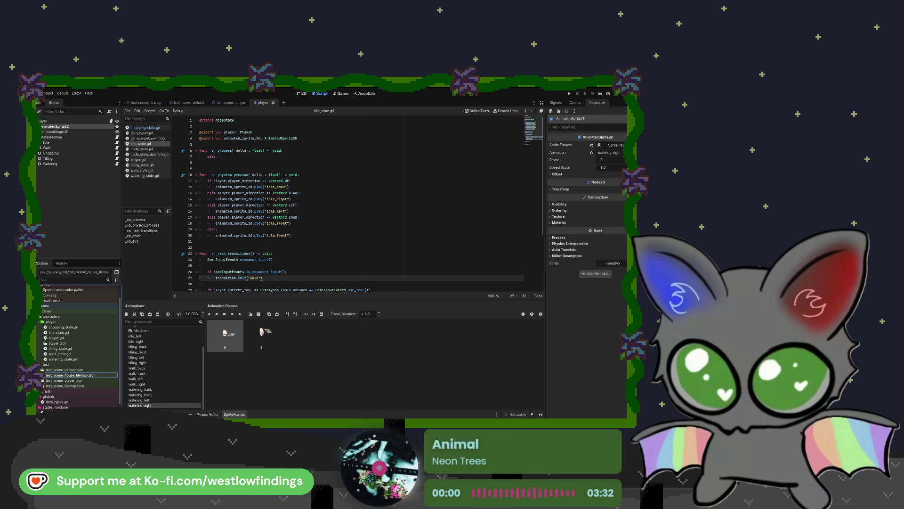
{"action": "middle_click", "coordinate": [234, 102]}
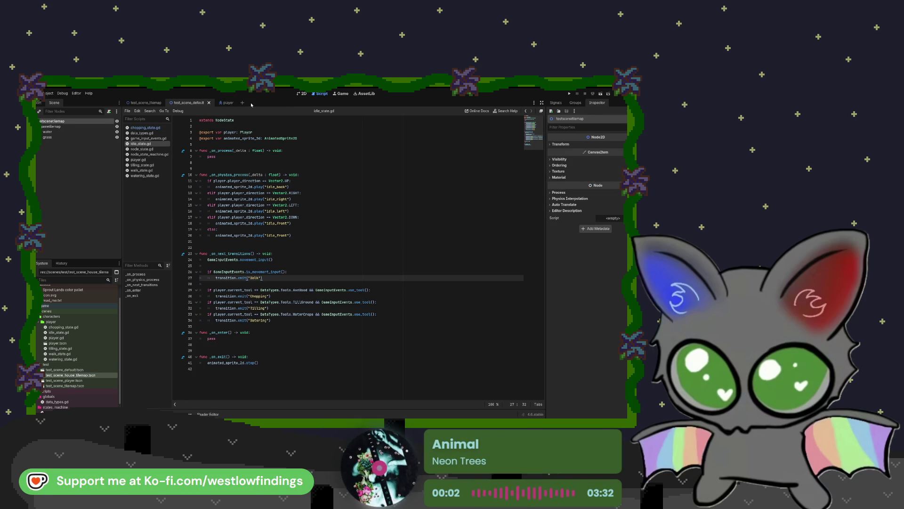
{"action": "left_click", "coordinate": [237, 103]}
{"action": "middle_click", "coordinate": [236, 102]}
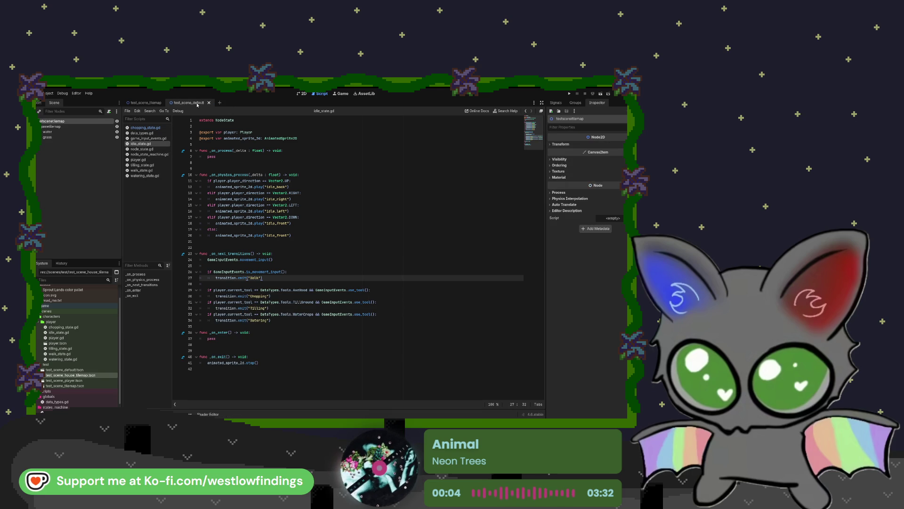
Open test_scene_house_tilemap.tscn in the 2D view, zoomed in on the grass island
{"action": "double_click", "coordinate": [82, 376]}
{"action": "left_click", "coordinate": [304, 95]}
{"action": "scroll", "coordinate": [316, 217], "scroll_direction": "up", "scroll_amount": 5}
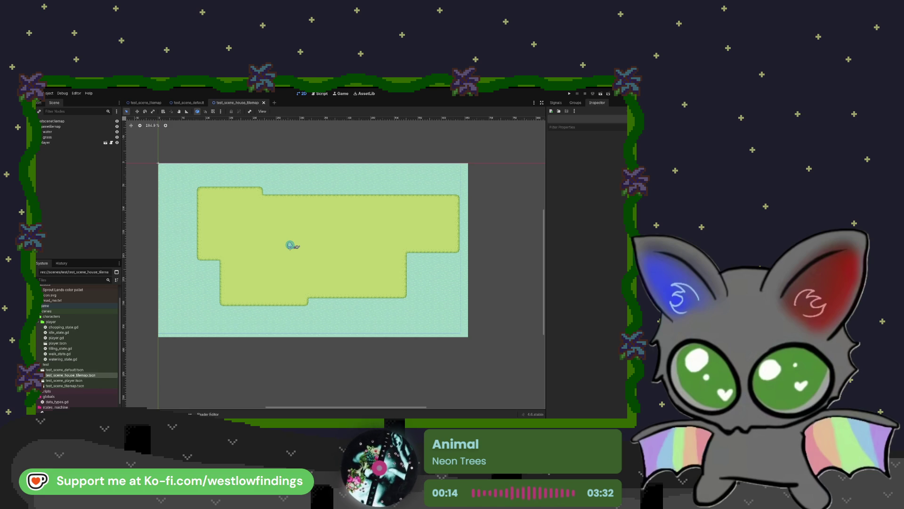
Inspect the tilemap scene's root node properties, then select the scenes folder in FileSystem
{"action": "left_click", "coordinate": [52, 121]}
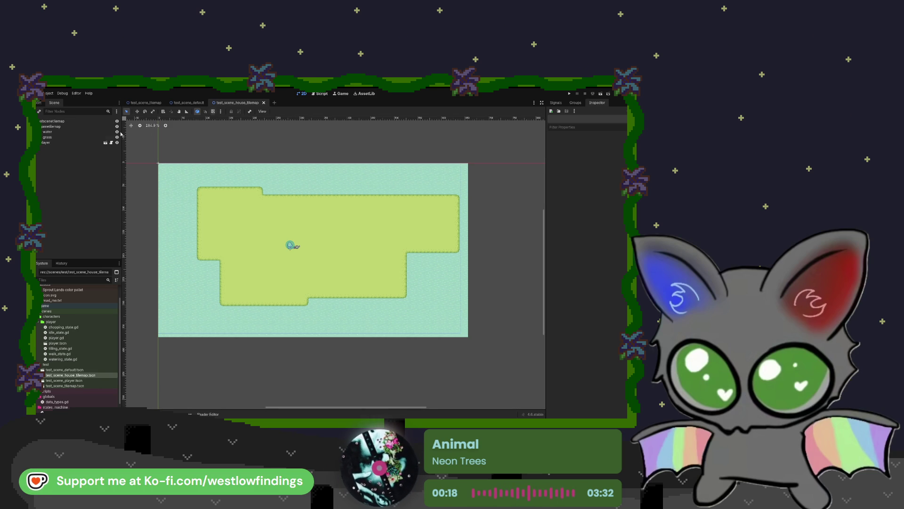
{"action": "left_click", "coordinate": [64, 122]}
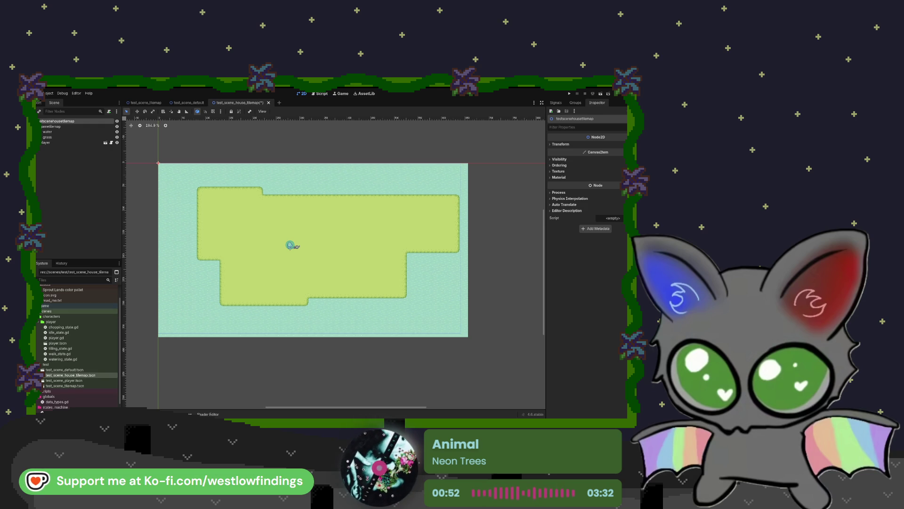
{"action": "left_click", "coordinate": [71, 311]}
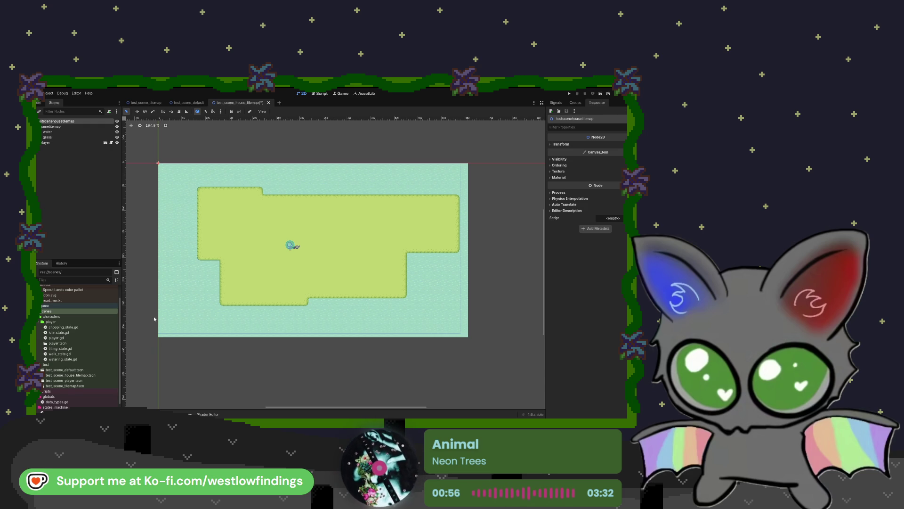
Open LargeHouse from the houses folder and add a Node2D child named House under its root
{"action": "left_click", "coordinate": [72, 366]}
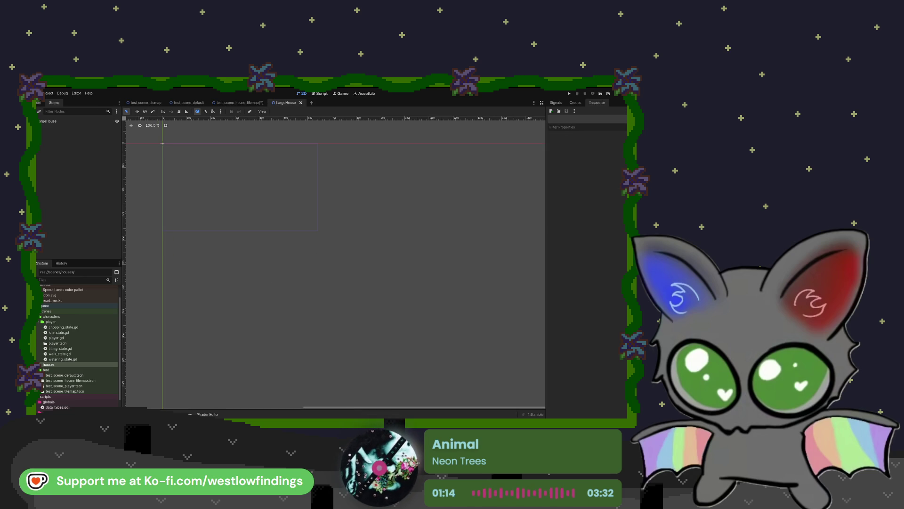
{"action": "left_click", "coordinate": [72, 122]}
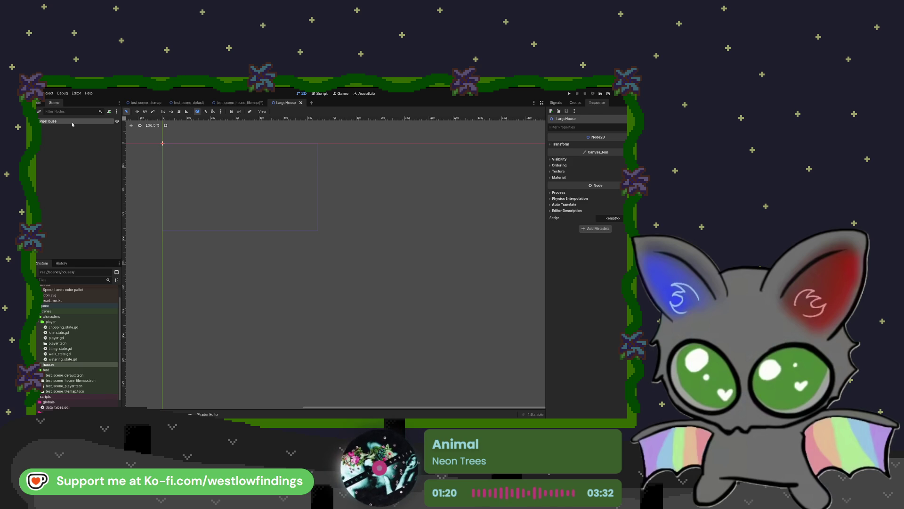
{"action": "key", "text": "ctrl+v"}
{"action": "double_click", "coordinate": [60, 127]}
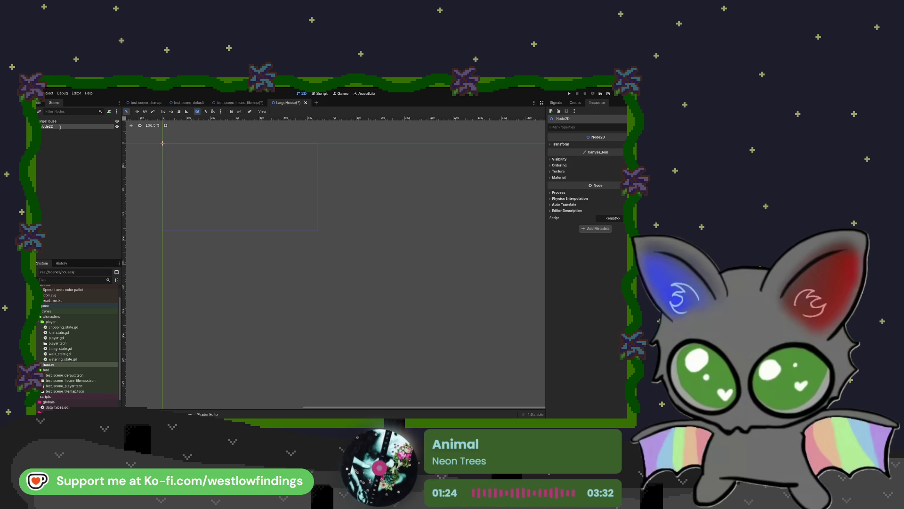
{"action": "type", "text": "House"}
{"action": "key", "text": "Return"}
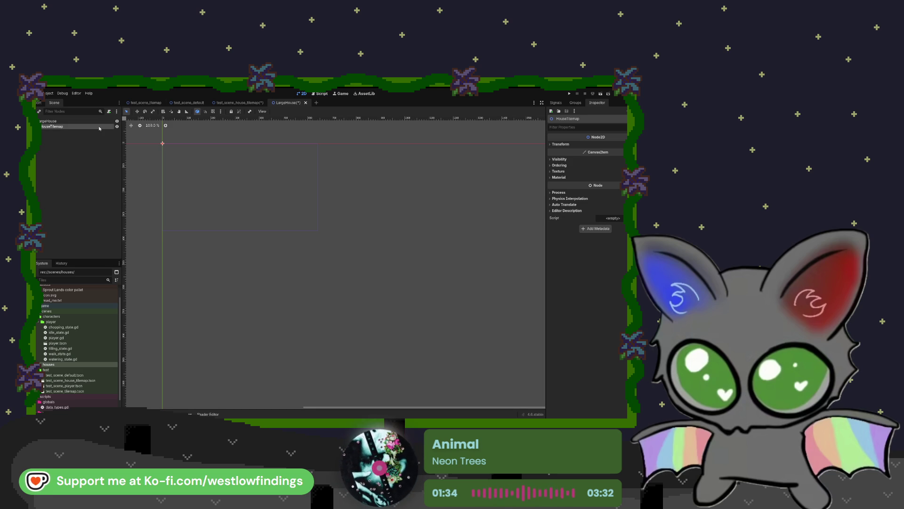
Add a TileMapLayer child named Floor under HouseTilemap
{"action": "key", "text": "Return"}
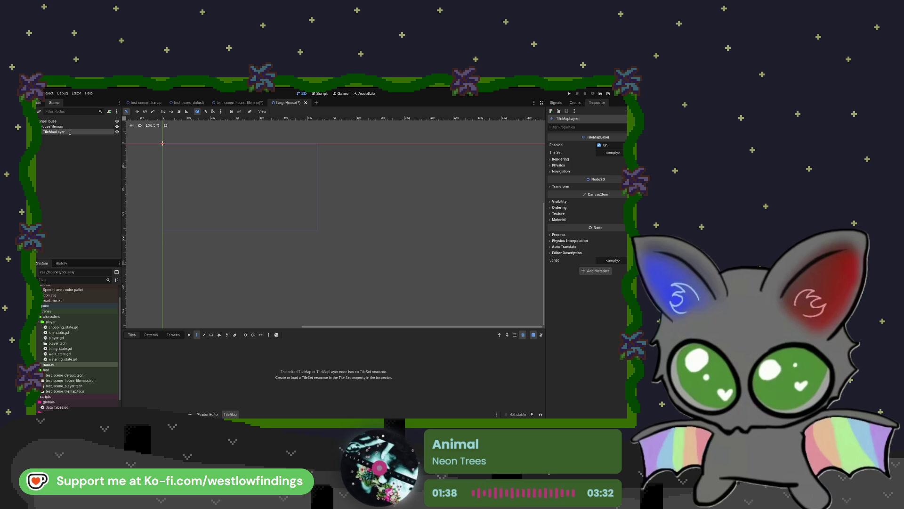
{"action": "type", "text": "Floor"}
{"action": "key", "text": "Return"}
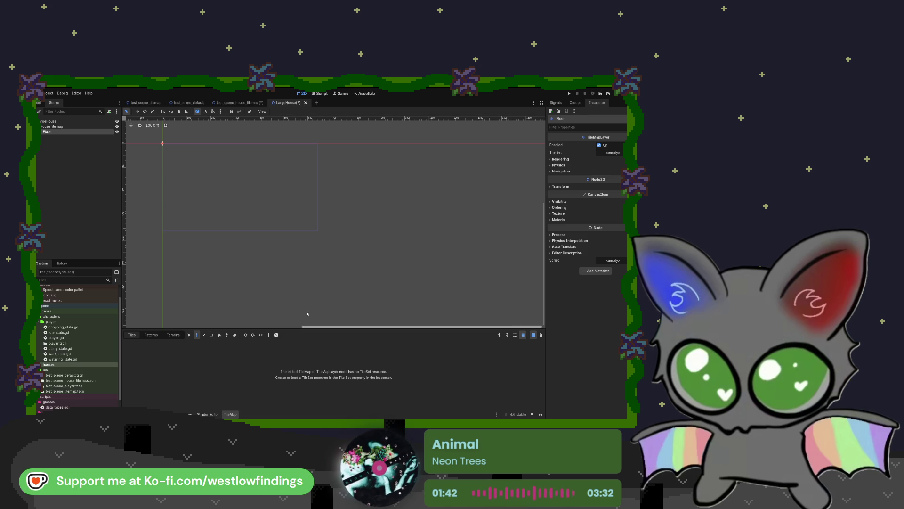
Assign a New TileSet to the Floor layer's Tile Set property
{"action": "left_click", "coordinate": [599, 146]}
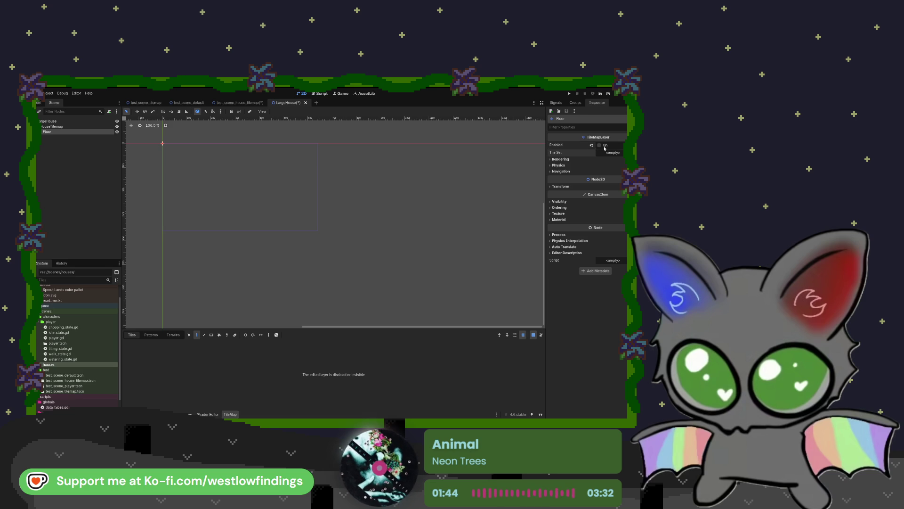
{"action": "left_click", "coordinate": [600, 146]}
{"action": "left_click", "coordinate": [612, 152]}
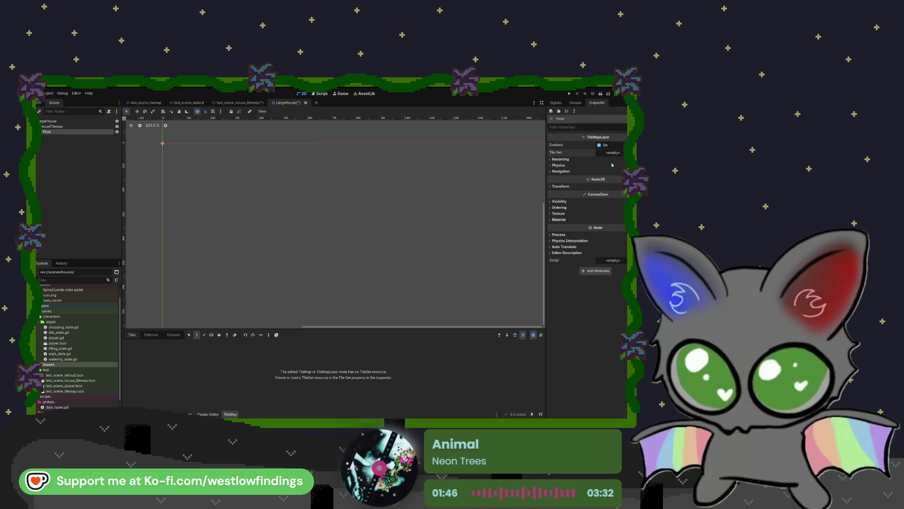
{"action": "left_click", "coordinate": [601, 179]}
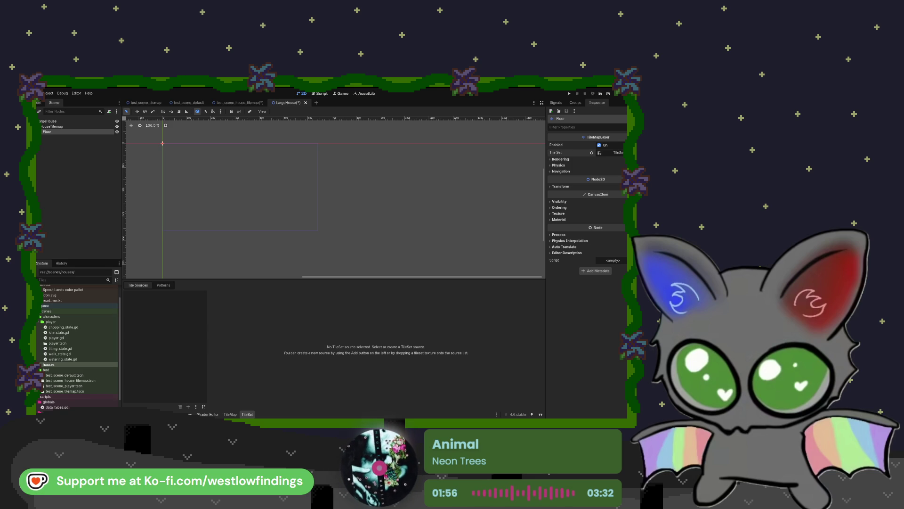
{"action": "left_click", "coordinate": [230, 414]}
Clear Floor's fresh Tile Set and restore the saved house_tile_set .tres resource in its place
{"action": "left_click", "coordinate": [248, 414]}
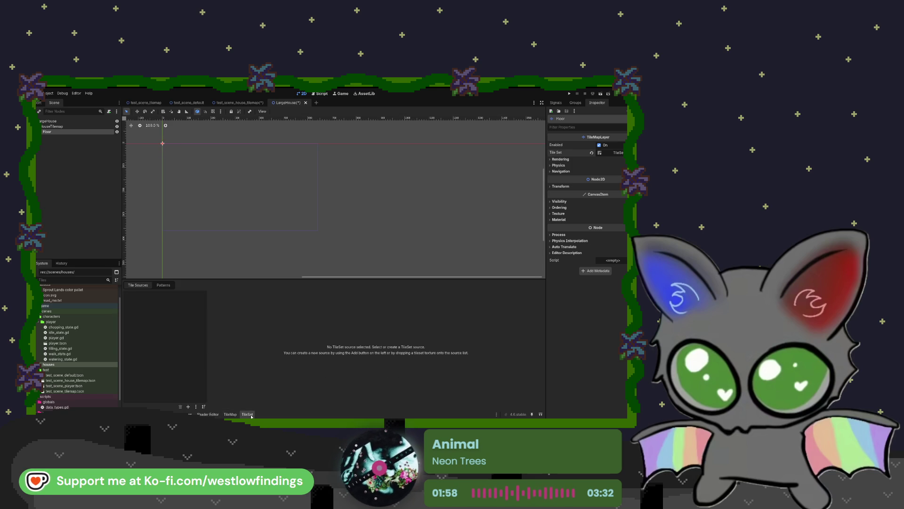
{"action": "scroll", "coordinate": [55, 325], "scroll_direction": "up", "scroll_amount": 1}
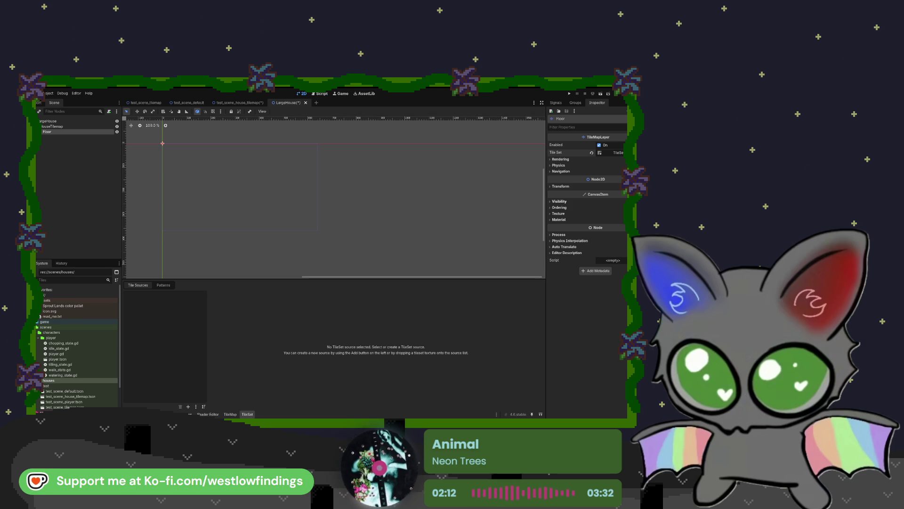
{"action": "left_click", "coordinate": [617, 155]}
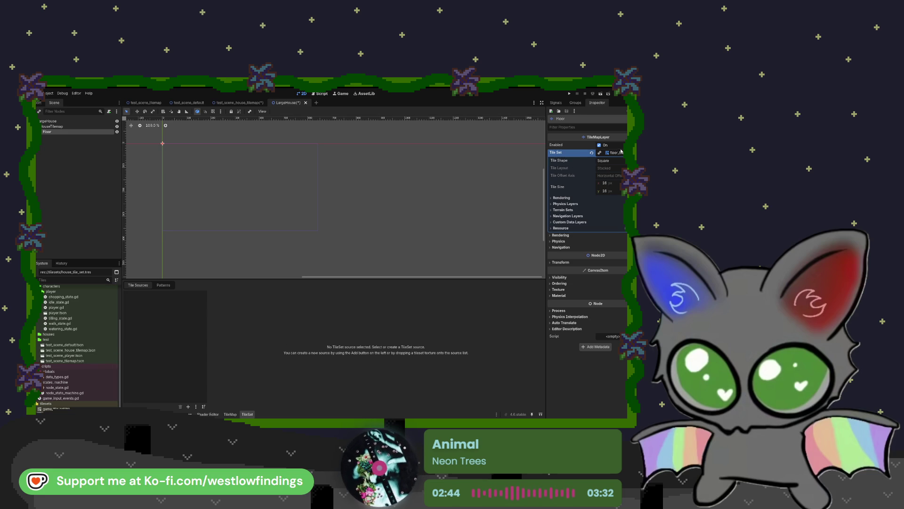
{"action": "left_click", "coordinate": [592, 152]}
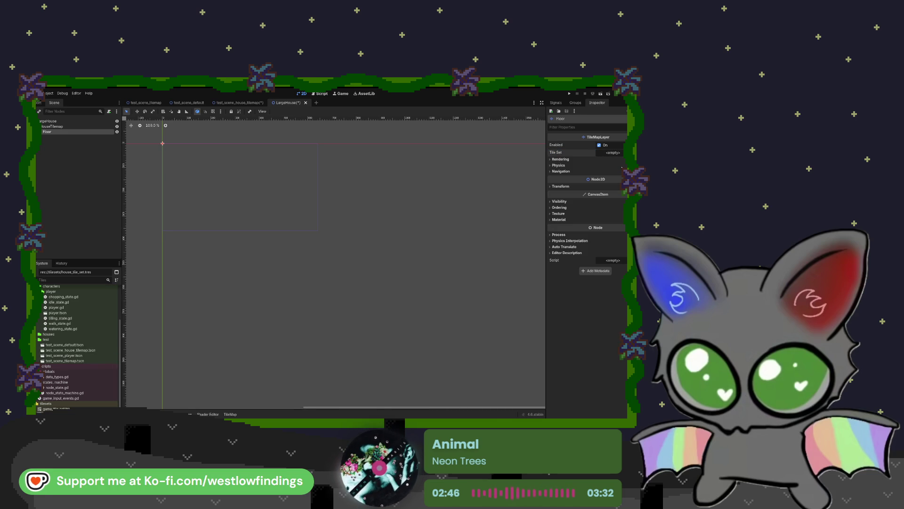
{"action": "left_click", "coordinate": [615, 153]}
{"action": "left_click", "coordinate": [612, 158]}
{"action": "left_click", "coordinate": [592, 152]}
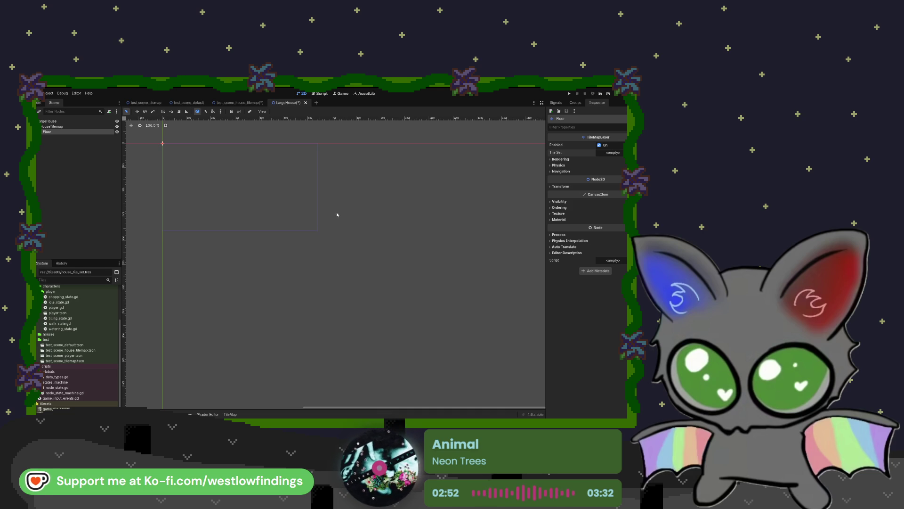
{"action": "key", "text": "ctrl+z"}
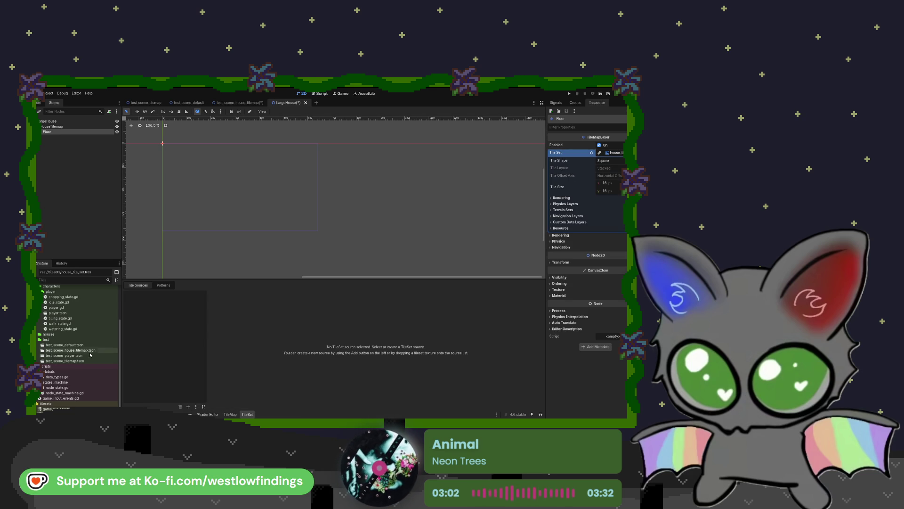
Add wooden_house_walls_tilset.png from the game/objects folder as a new TileSet atlas source
{"action": "scroll", "coordinate": [50, 326], "scroll_direction": "up", "scroll_amount": 3}
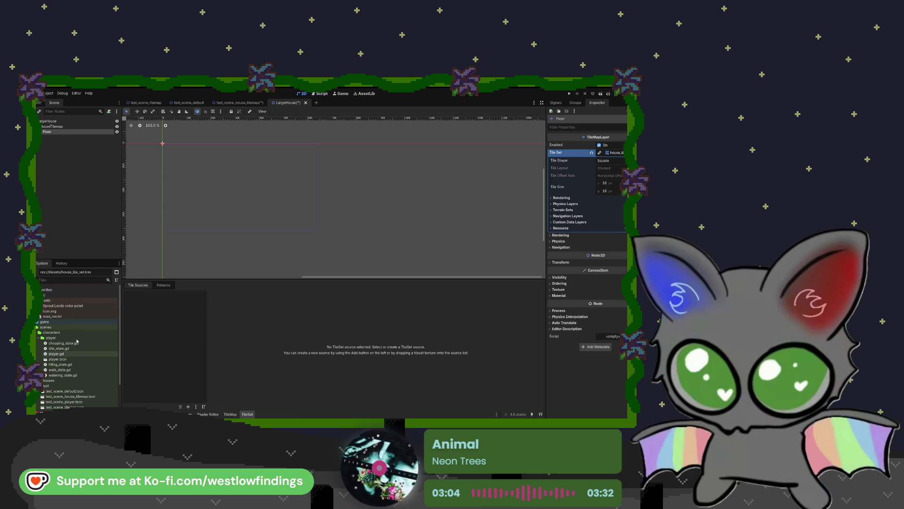
{"action": "left_click", "coordinate": [38, 322]}
{"action": "left_click", "coordinate": [37, 332]}
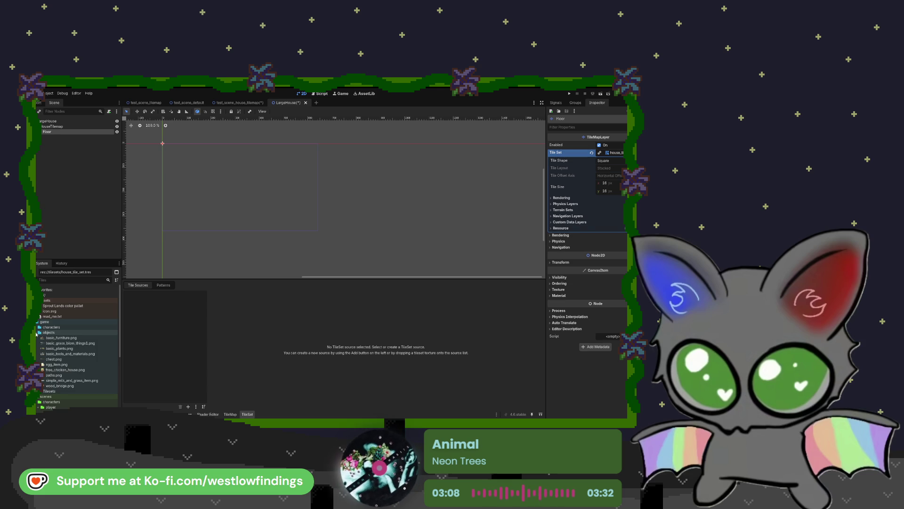
{"action": "left_click", "coordinate": [37, 327]}
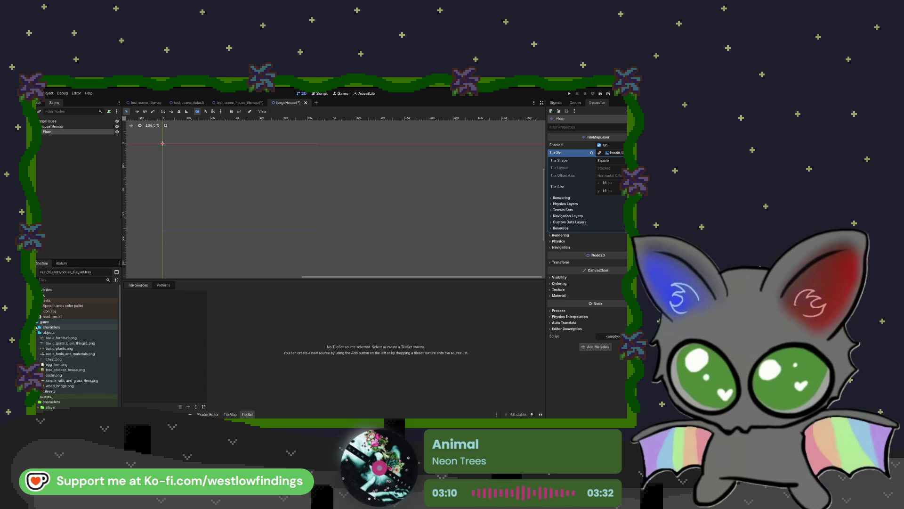
{"action": "left_click", "coordinate": [37, 327]}
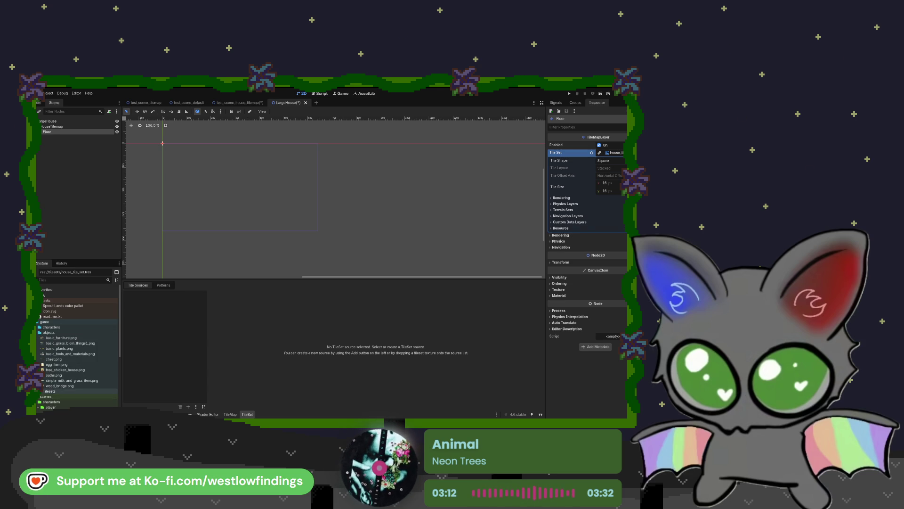
{"action": "scroll", "coordinate": [57, 380], "scroll_direction": "down", "scroll_amount": 5}
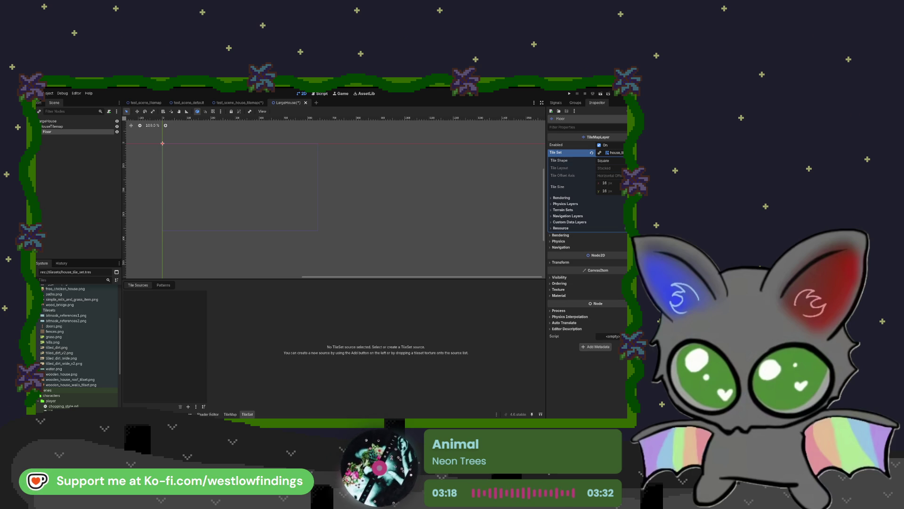
{"action": "left_click", "coordinate": [54, 385]}
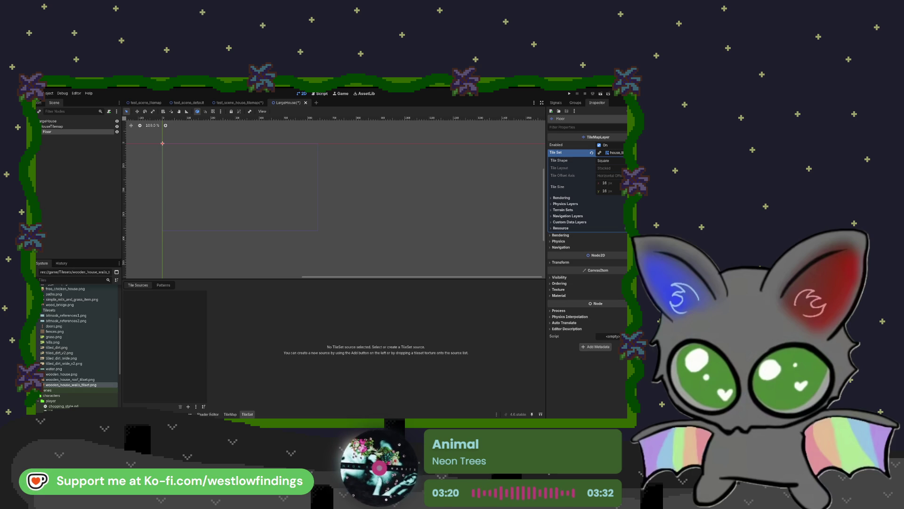
{"action": "mouse_move", "coordinate": [54, 385]}
{"action": "left_mouse_down"}
{"action": "mouse_move", "coordinate": [202, 370]}
{"action": "mouse_move", "coordinate": [185, 353]}
{"action": "left_mouse_up"}
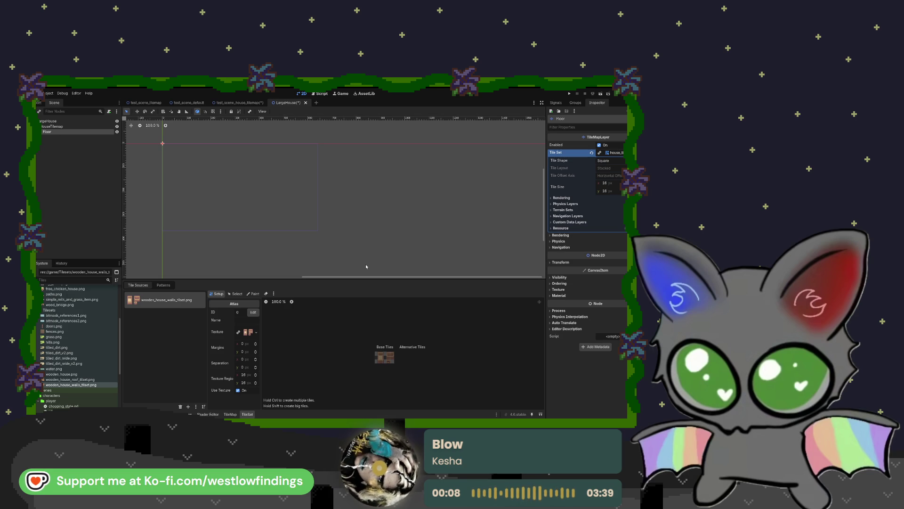
Zoom into the walls atlas and create the brick tile in Setup
{"action": "scroll", "coordinate": [394, 372], "scroll_direction": "up", "scroll_amount": 8}
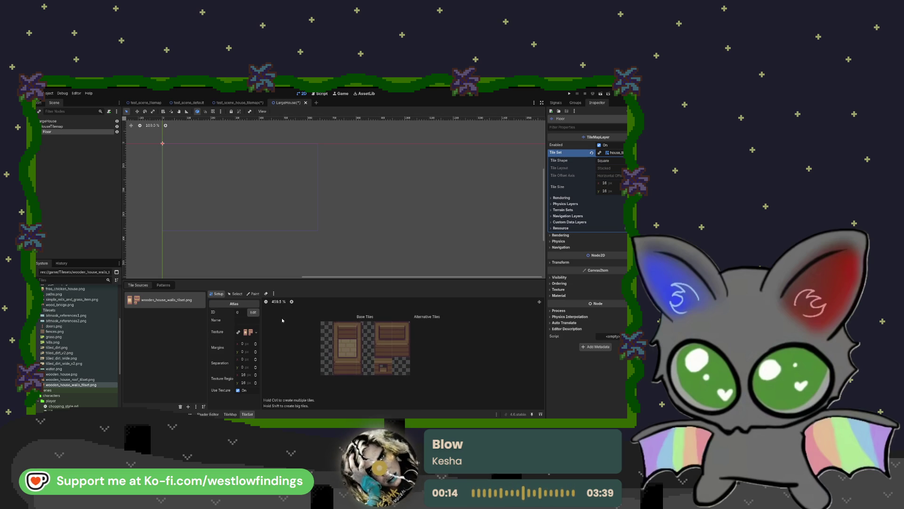
{"action": "left_click", "coordinate": [347, 352]}
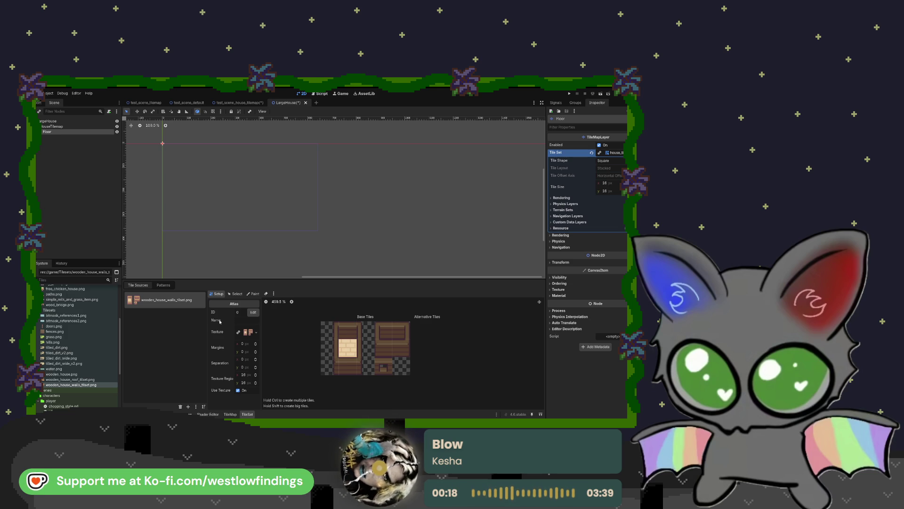
{"action": "scroll", "coordinate": [226, 239], "scroll_direction": "up", "scroll_amount": 3}
{"action": "scroll", "coordinate": [226, 239], "scroll_direction": "up", "scroll_amount": 3}
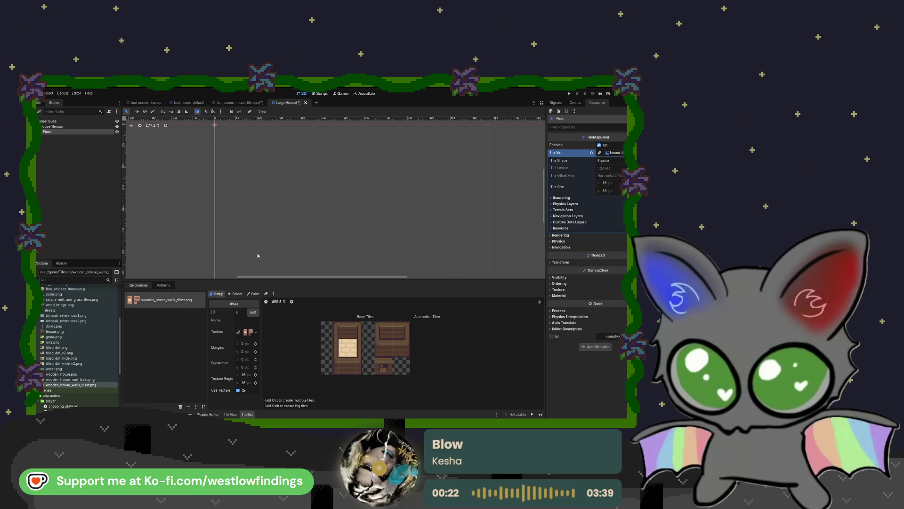
Reselect the Floor node so its TileMap painting palette appears
{"action": "left_click", "coordinate": [234, 293]}
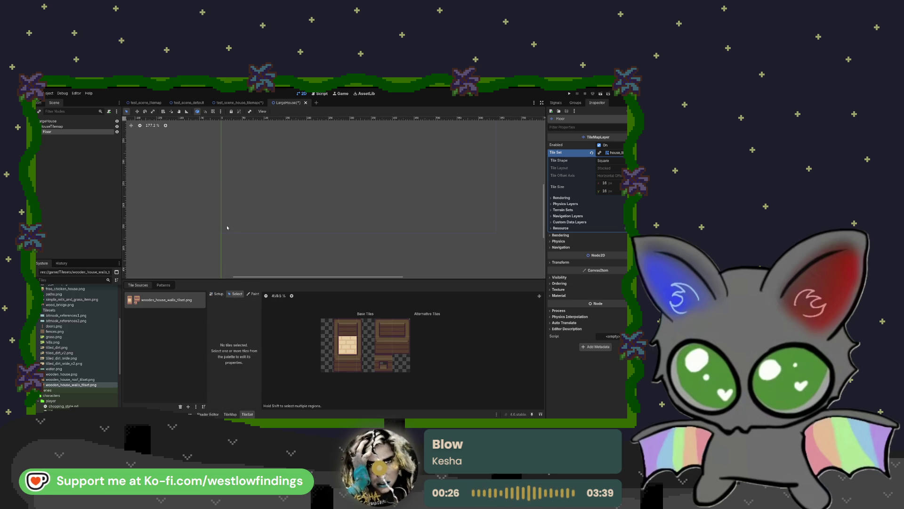
{"action": "left_click", "coordinate": [226, 224]}
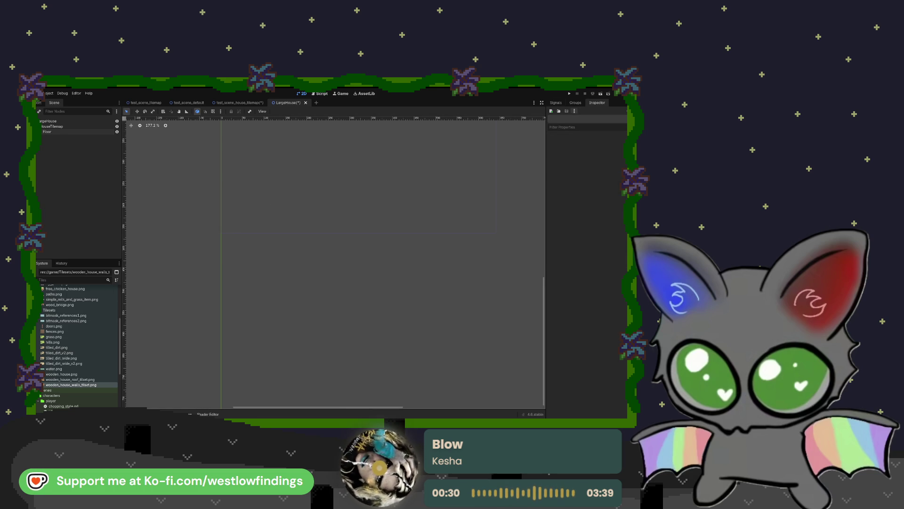
{"action": "left_click", "coordinate": [62, 133]}
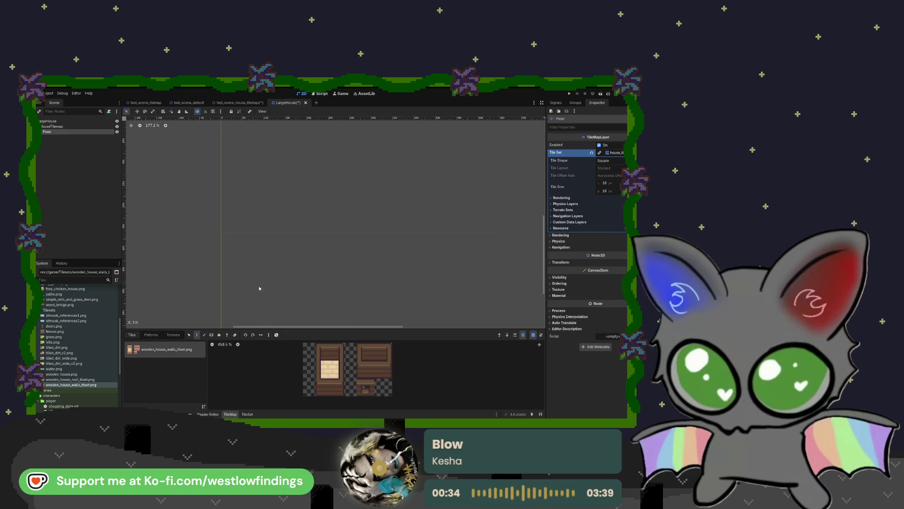
Paint a rectangular patch of brick tiles on the Floor layer, then reopen the TileSet editor
{"action": "scroll", "coordinate": [290, 248], "scroll_direction": "up", "scroll_amount": 2}
{"action": "left_click", "coordinate": [328, 371]}
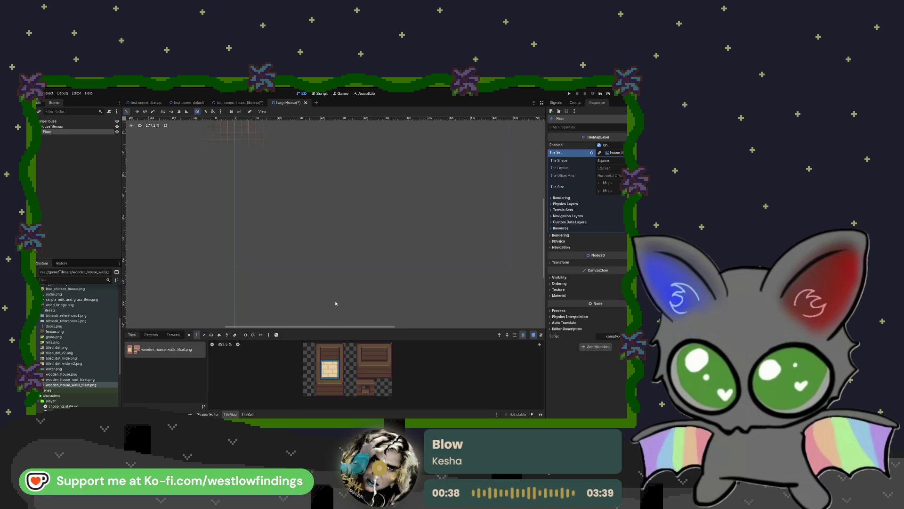
{"action": "left_click", "coordinate": [244, 259]}
{"action": "mouse_move", "coordinate": [286, 262]}
{"action": "left_mouse_down"}
{"action": "mouse_move", "coordinate": [239, 255]}
{"action": "mouse_move", "coordinate": [337, 253]}
{"action": "mouse_move", "coordinate": [237, 246]}
{"action": "left_mouse_up"}
{"action": "mouse_move", "coordinate": [328, 244]}
{"action": "left_mouse_down"}
{"action": "mouse_move", "coordinate": [243, 241]}
{"action": "mouse_move", "coordinate": [278, 225]}
{"action": "mouse_move", "coordinate": [324, 232]}
{"action": "mouse_move", "coordinate": [328, 245]}
{"action": "mouse_move", "coordinate": [334, 233]}
{"action": "mouse_move", "coordinate": [313, 225]}
{"action": "mouse_move", "coordinate": [244, 225]}
{"action": "mouse_move", "coordinate": [237, 240]}
{"action": "mouse_move", "coordinate": [333, 257]}
{"action": "left_mouse_up"}
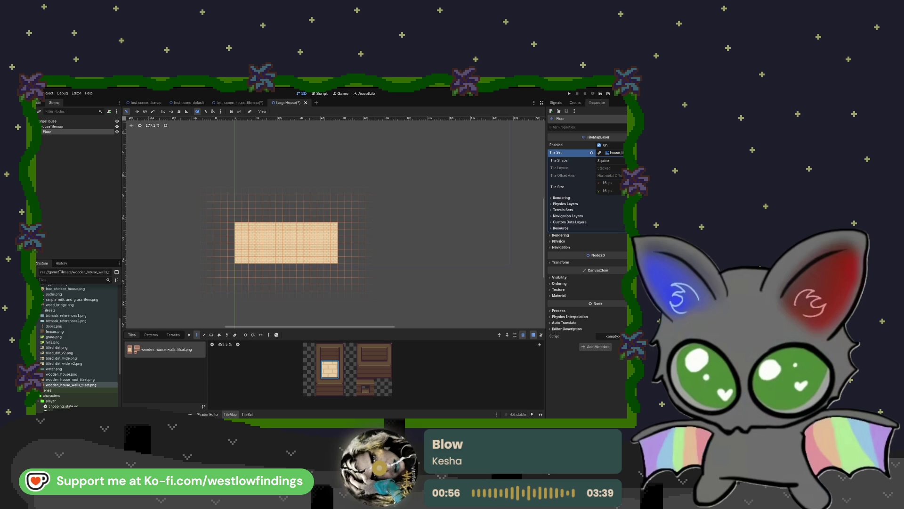
{"action": "left_click", "coordinate": [189, 334]}
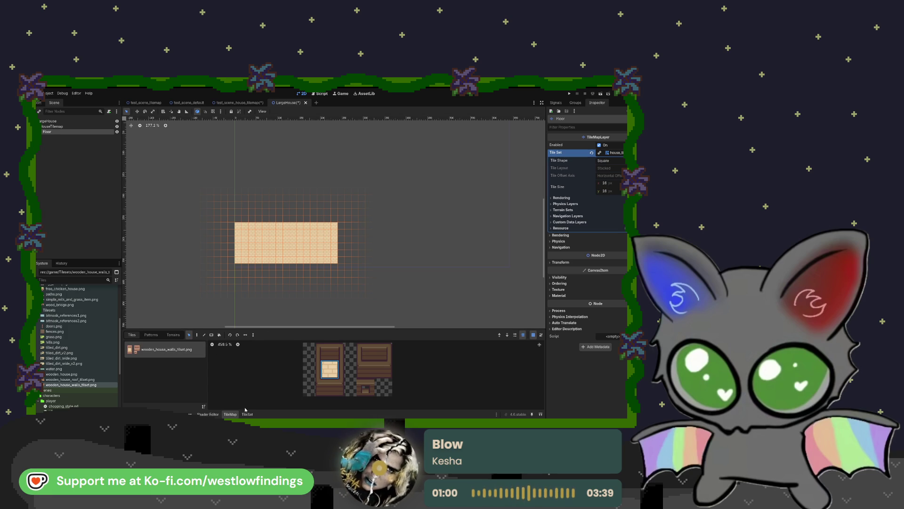
{"action": "double_click", "coordinate": [180, 350]}
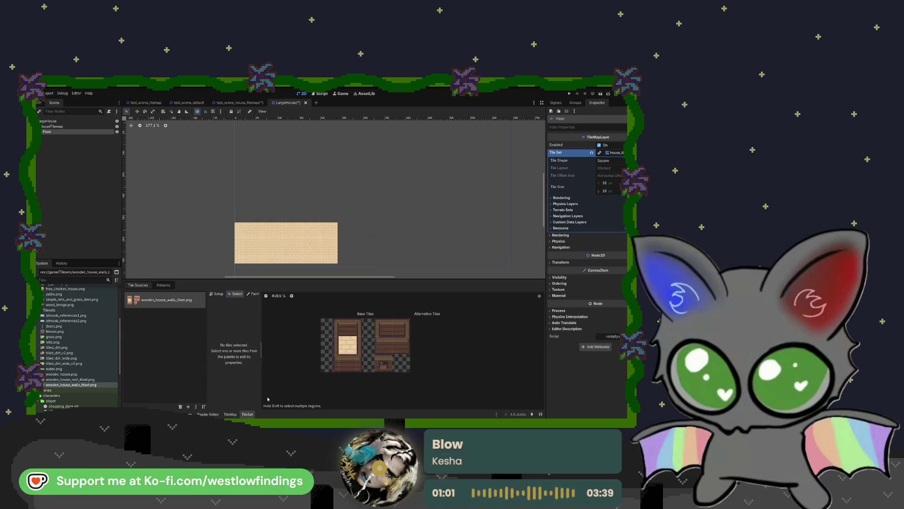
Create tiles along the atlas's top, right and bottom edges, and add a TileSet physics layer
{"action": "left_click", "coordinate": [216, 294]}
{"action": "mouse_move", "coordinate": [335, 336]}
{"action": "left_mouse_down"}
{"action": "mouse_move", "coordinate": [367, 331]}
{"action": "mouse_move", "coordinate": [366, 358]}
{"action": "mouse_move", "coordinate": [333, 364]}
{"action": "mouse_move", "coordinate": [346, 348]}
{"action": "mouse_move", "coordinate": [384, 368]}
{"action": "mouse_move", "coordinate": [384, 339]}
{"action": "mouse_move", "coordinate": [401, 339]}
{"action": "left_mouse_up"}
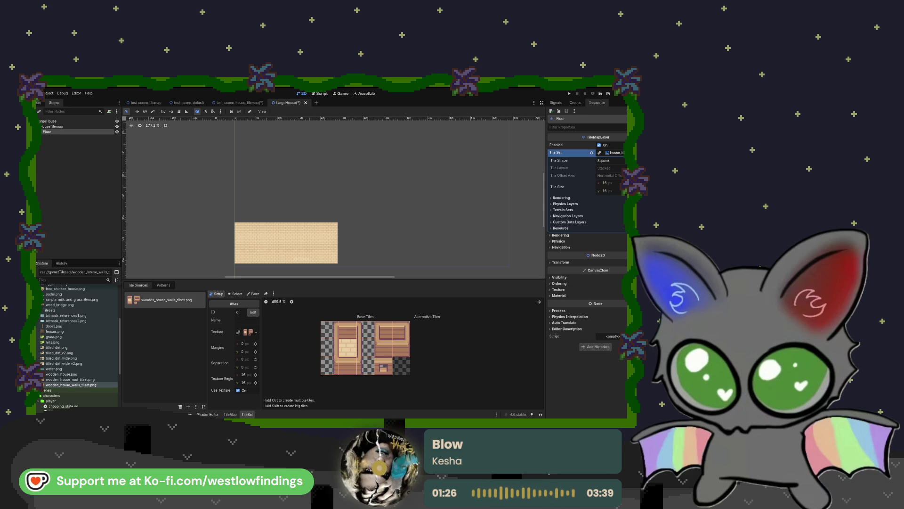
{"action": "left_click", "coordinate": [559, 241]}
{"action": "left_click", "coordinate": [565, 203]}
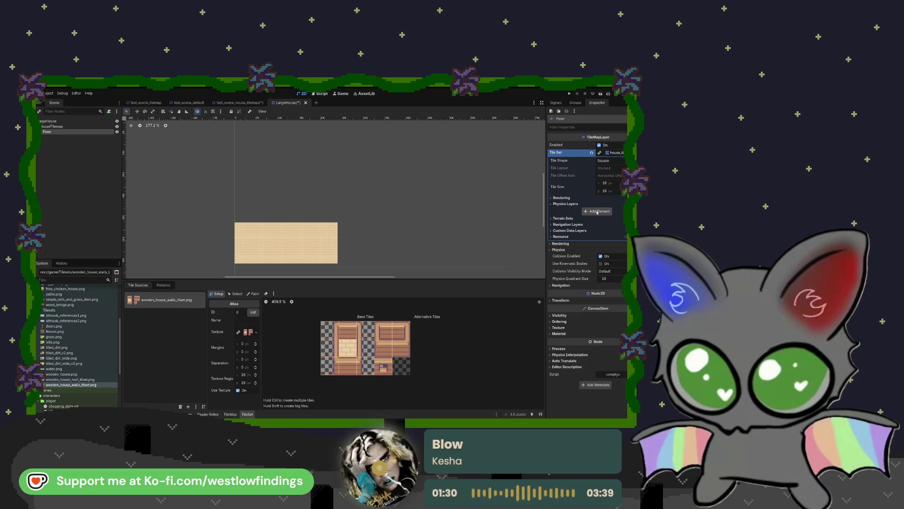
{"action": "left_click", "coordinate": [565, 204]}
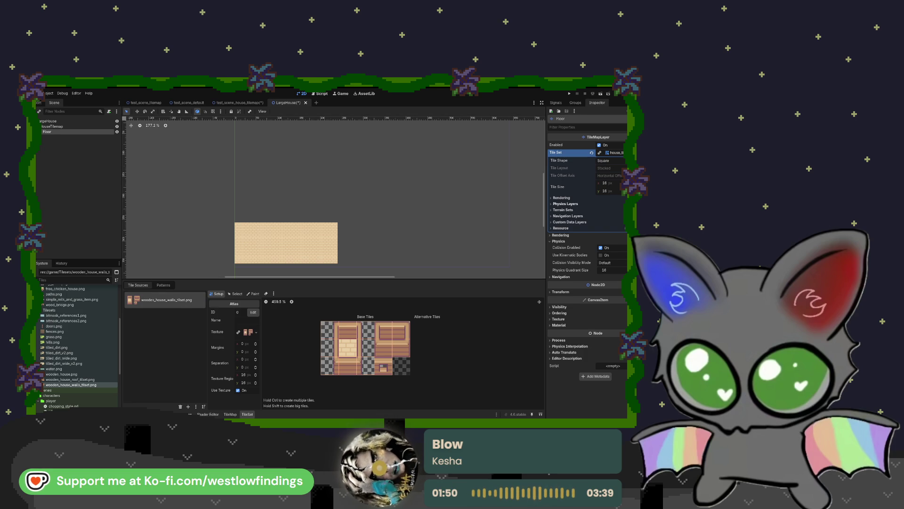
{"action": "left_click", "coordinate": [565, 204]}
{"action": "left_click", "coordinate": [595, 213]}
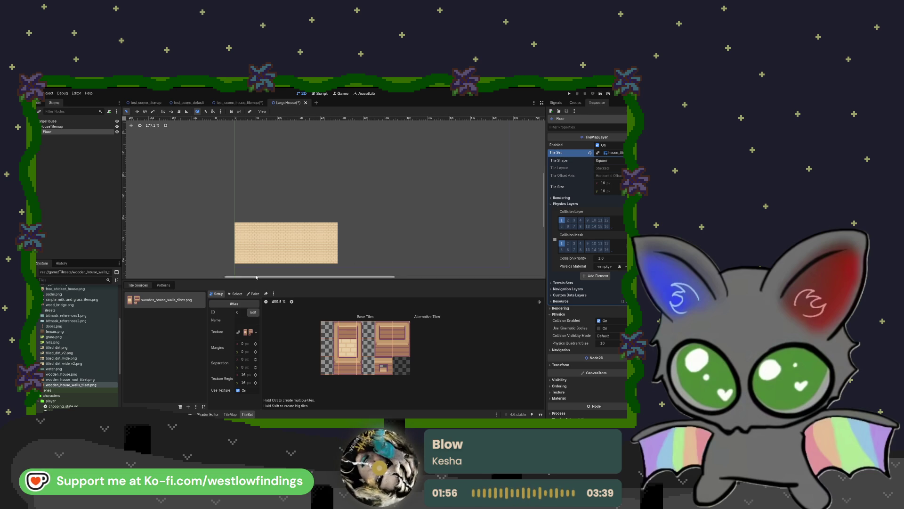
Inspect an atlas tile through the TileSet's Paint and Select modes, then return to Setup
{"action": "scroll", "coordinate": [260, 259], "scroll_direction": "up", "scroll_amount": 3}
{"action": "left_click_drag", "start_coordinate": [292, 258], "coordinate": [310, 231]}
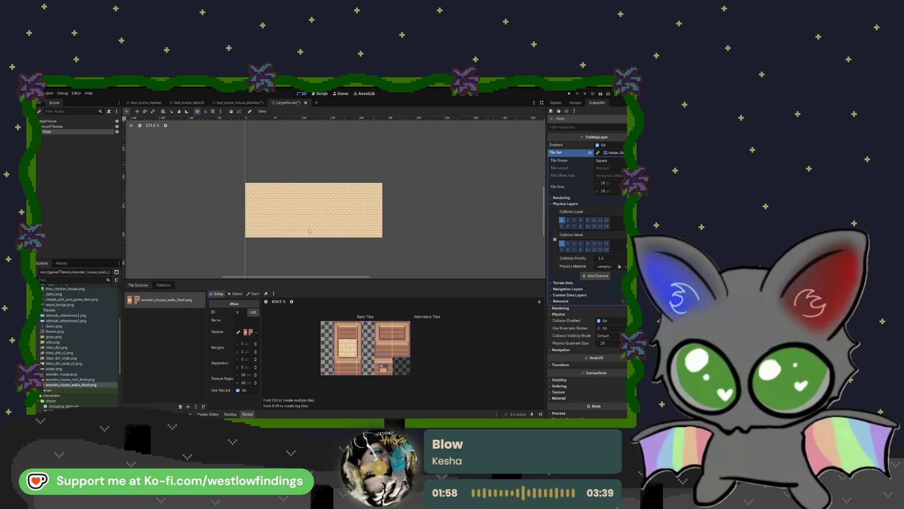
{"action": "left_click", "coordinate": [253, 293]}
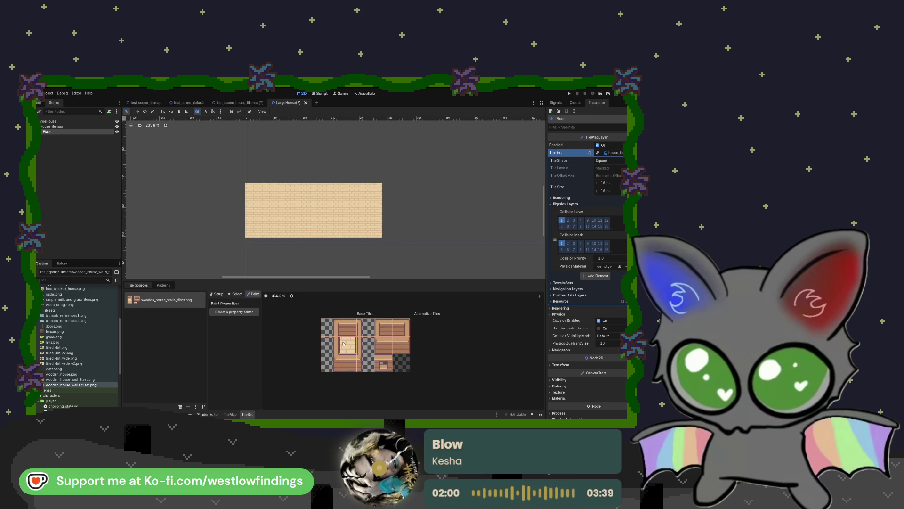
{"action": "left_click", "coordinate": [235, 294]}
{"action": "left_click", "coordinate": [347, 345]}
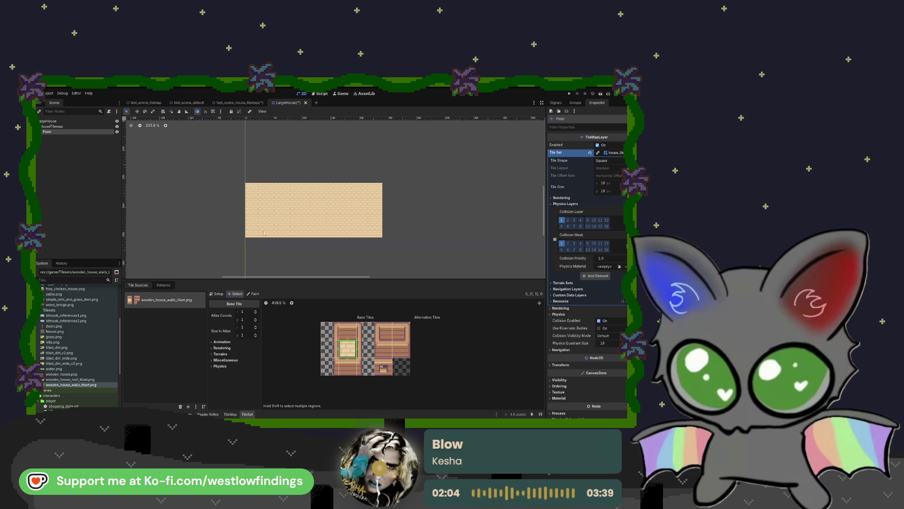
{"action": "left_click", "coordinate": [215, 294]}
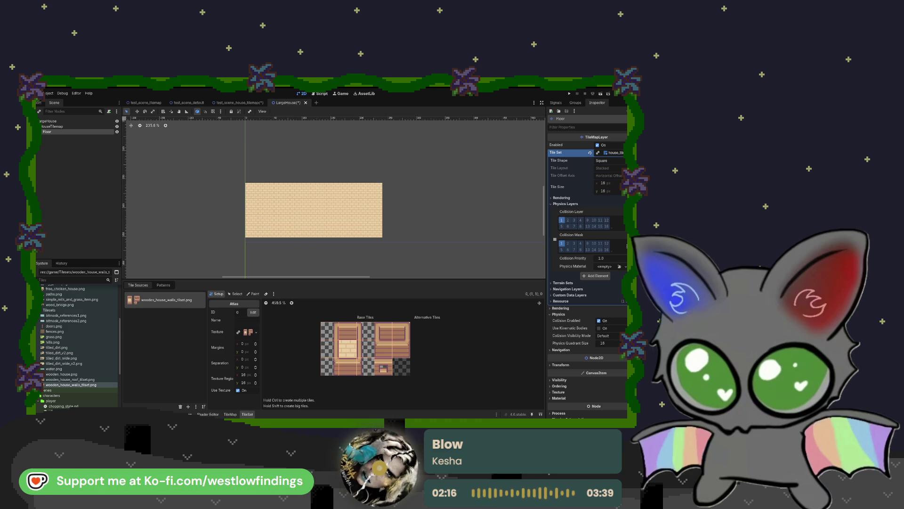
Select the brick tile, then reselect the Floor node and choose the Paint tool
{"action": "scroll", "coordinate": [323, 189], "scroll_direction": "up", "scroll_amount": 3}
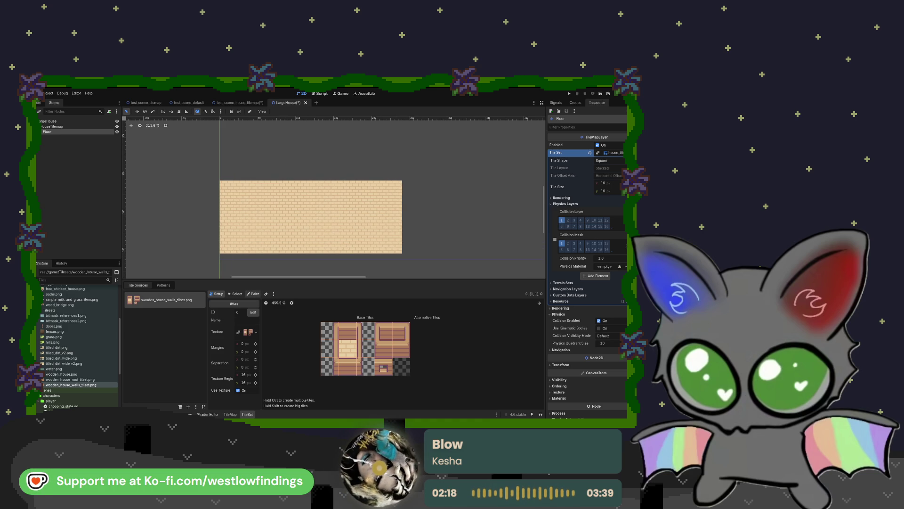
{"action": "left_click", "coordinate": [235, 293]}
{"action": "left_click", "coordinate": [346, 350]}
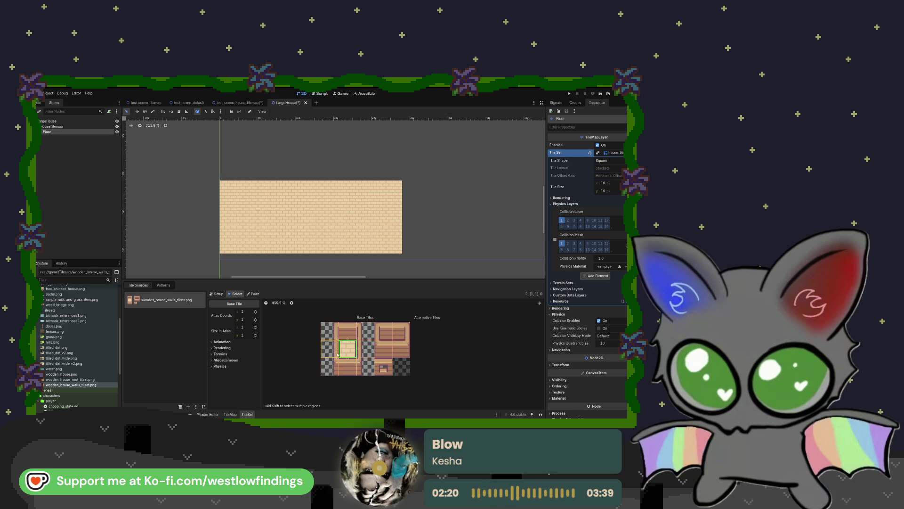
{"action": "left_click", "coordinate": [303, 258]}
{"action": "left_click", "coordinate": [74, 134]}
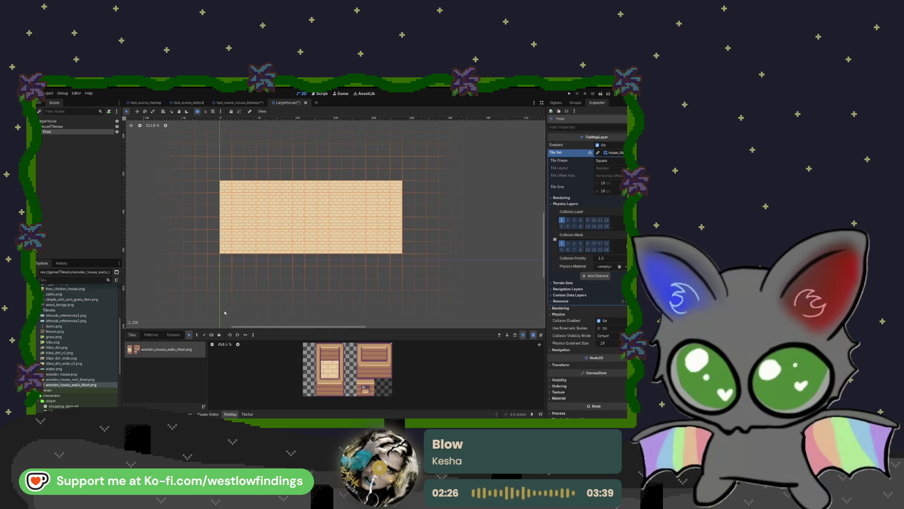
{"action": "left_click", "coordinate": [197, 335]}
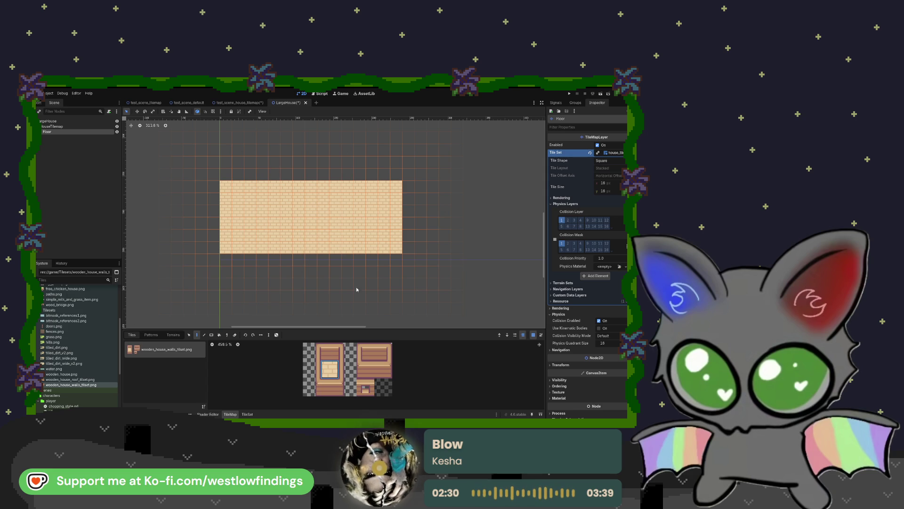
Paint a brick row along the top edge, then erase the floor tiles with the Eraser
{"action": "left_click_drag", "start_coordinate": [261, 175], "coordinate": [372, 174]}
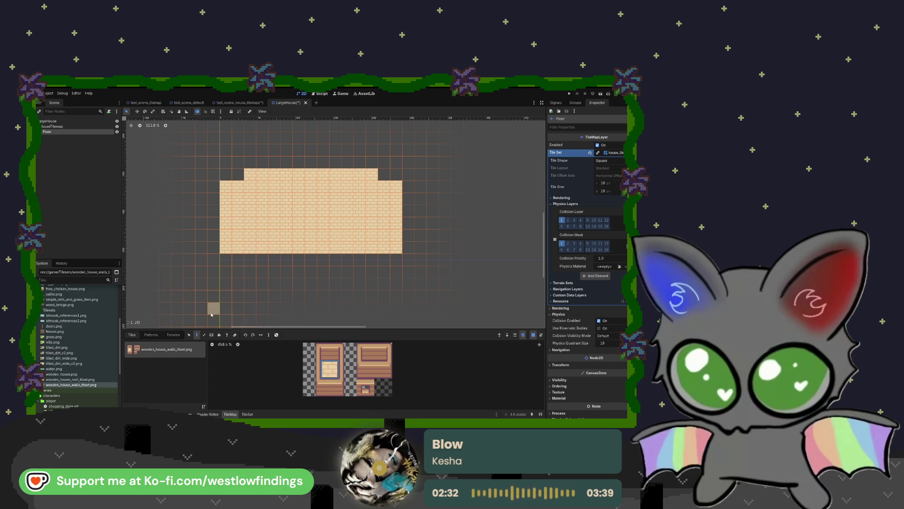
{"action": "left_click", "coordinate": [234, 334]}
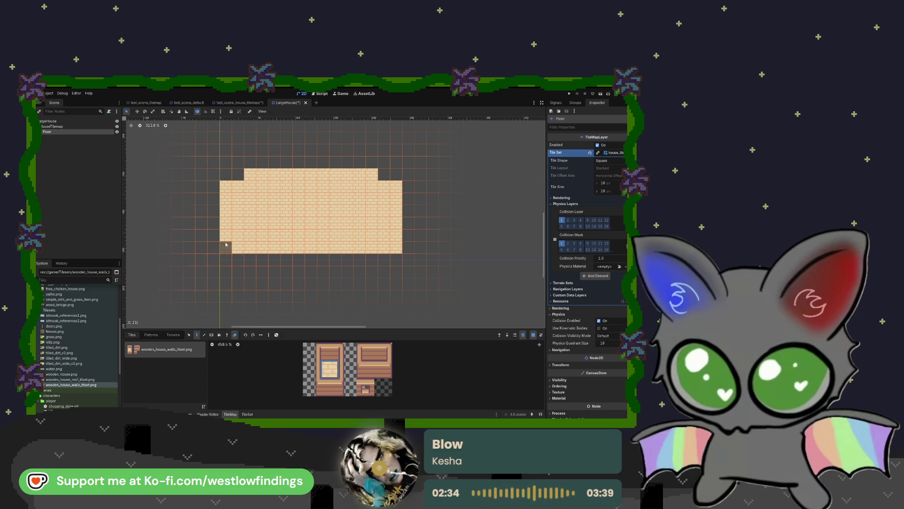
{"action": "left_click_drag", "start_coordinate": [225, 245], "coordinate": [263, 247]}
{"action": "mouse_move", "coordinate": [330, 250]}
{"action": "left_mouse_down"}
{"action": "mouse_move", "coordinate": [395, 236]}
{"action": "mouse_move", "coordinate": [396, 186]}
{"action": "mouse_move", "coordinate": [377, 246]}
{"action": "mouse_move", "coordinate": [385, 233]}
{"action": "mouse_move", "coordinate": [372, 174]}
{"action": "left_mouse_up"}
{"action": "left_click", "coordinate": [249, 174]}
{"action": "left_click_drag", "start_coordinate": [229, 186], "coordinate": [228, 240]}
{"action": "left_click", "coordinate": [238, 189]}
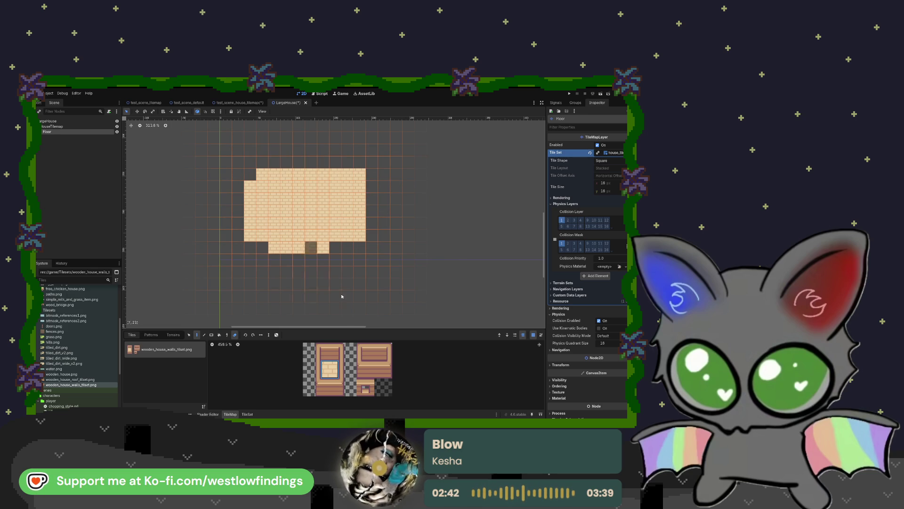
Paint brick rectangles over the area, then erase every tile so the canvas is empty
{"action": "left_click", "coordinate": [211, 334]}
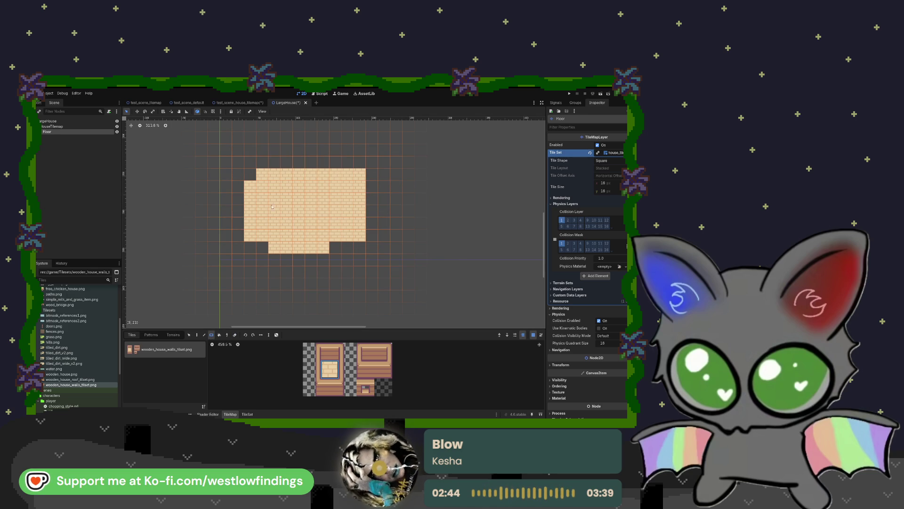
{"action": "left_click_drag", "start_coordinate": [251, 175], "coordinate": [356, 235]}
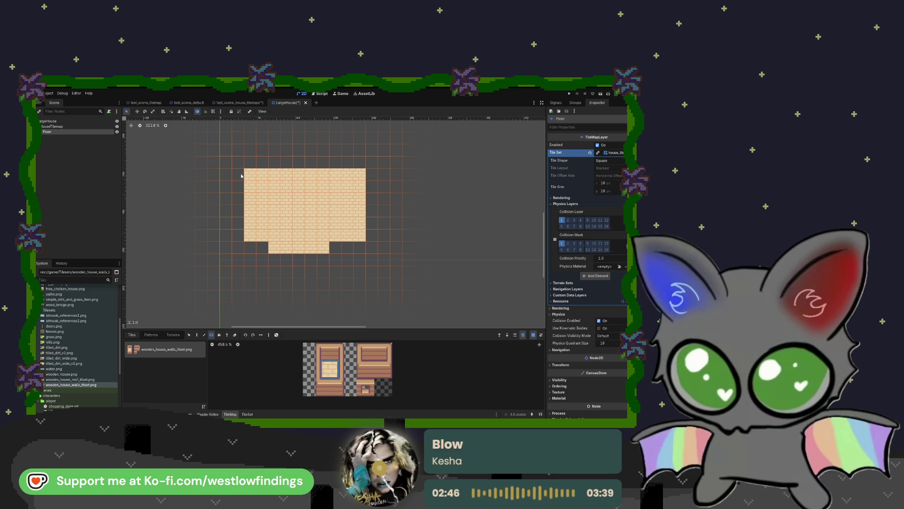
{"action": "left_click_drag", "start_coordinate": [236, 174], "coordinate": [238, 238]}
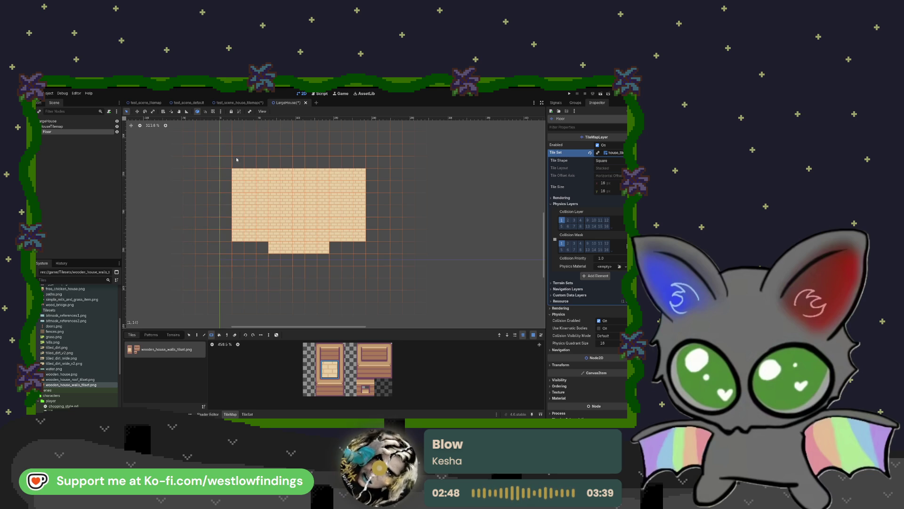
{"action": "left_click_drag", "start_coordinate": [235, 155], "coordinate": [360, 163]}
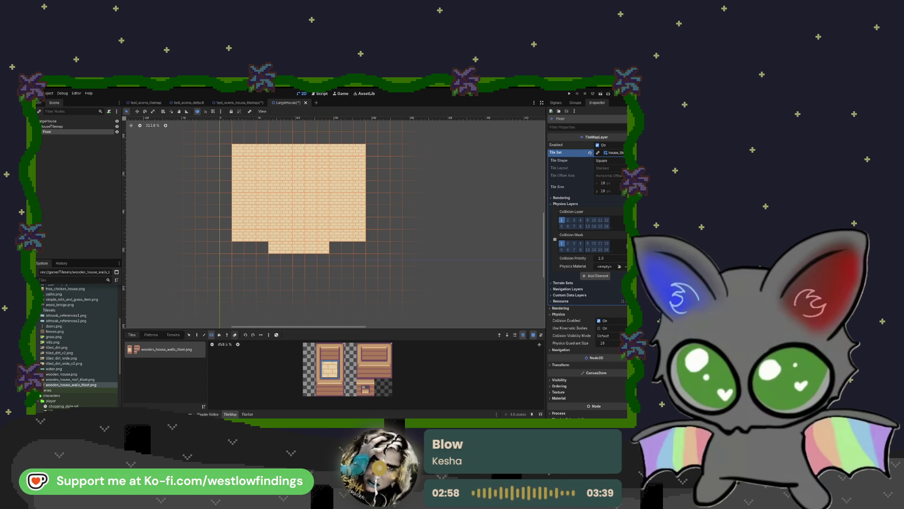
{"action": "mouse_move", "coordinate": [224, 148]}
{"action": "left_mouse_down"}
{"action": "mouse_move", "coordinate": [358, 243]}
{"action": "mouse_move", "coordinate": [354, 264]}
{"action": "left_mouse_up"}
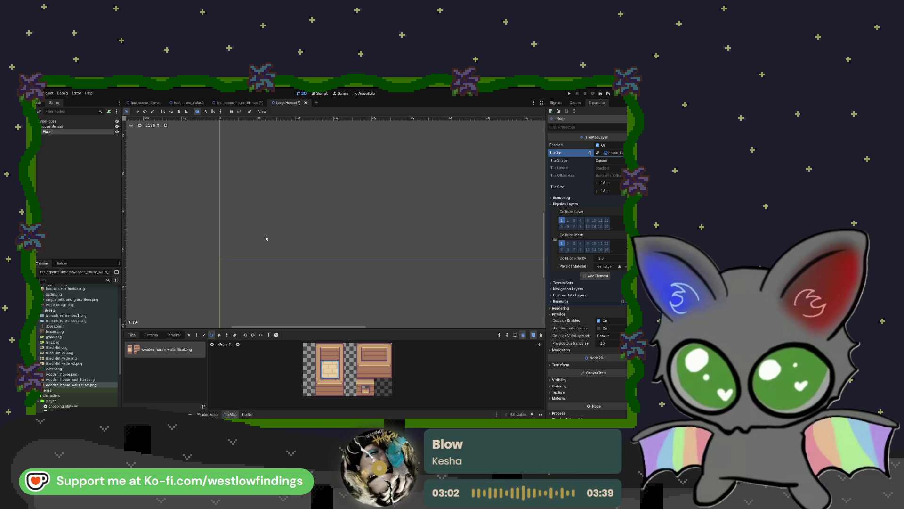
Paint a five-tile brick row with an eight-tile row above, then move the block upward
{"action": "left_click_drag", "start_coordinate": [248, 249], "coordinate": [259, 252]}
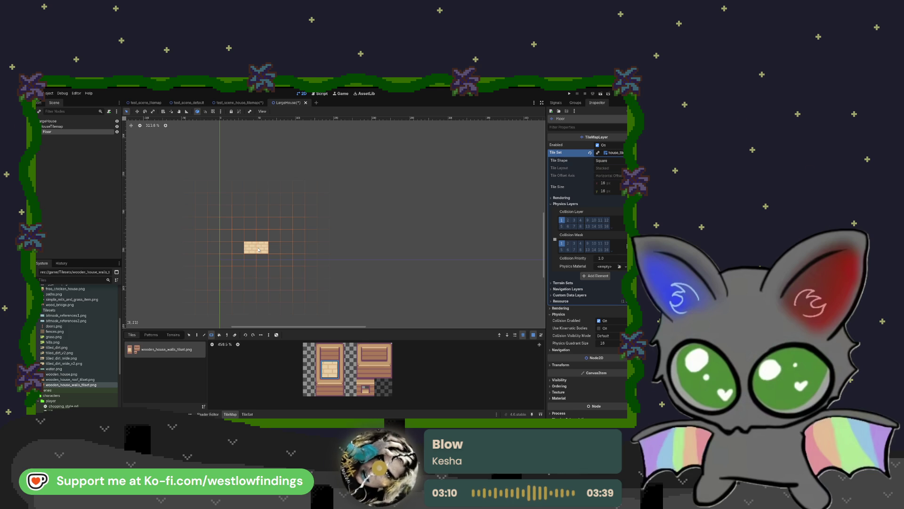
{"action": "left_click_drag", "start_coordinate": [264, 249], "coordinate": [301, 250]}
{"action": "mouse_move", "coordinate": [229, 236]}
{"action": "left_mouse_down"}
{"action": "mouse_move", "coordinate": [319, 234]}
{"action": "mouse_move", "coordinate": [316, 175]}
{"action": "mouse_move", "coordinate": [326, 237]}
{"action": "left_mouse_up"}
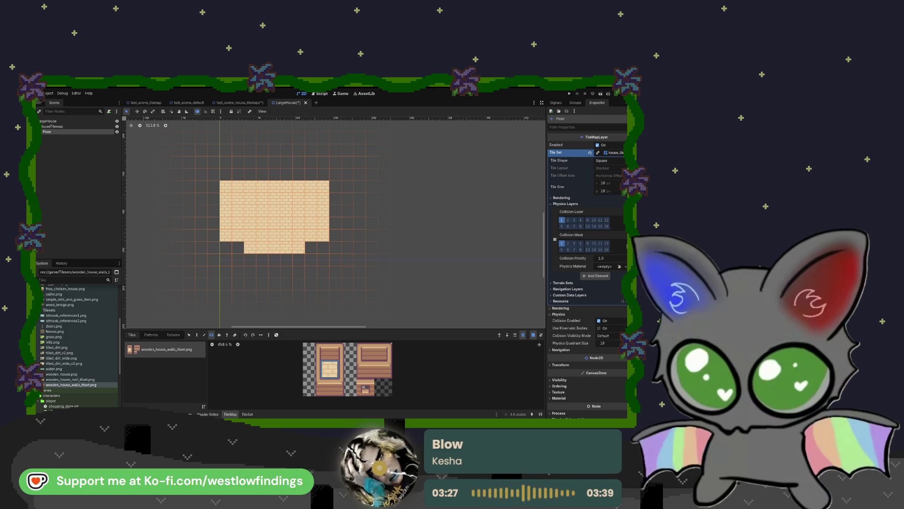
{"action": "mouse_move", "coordinate": [290, 226]}
{"action": "left_mouse_down"}
{"action": "mouse_move", "coordinate": [282, 174]}
{"action": "mouse_move", "coordinate": [196, 188]}
{"action": "mouse_move", "coordinate": [342, 242]}
{"action": "mouse_move", "coordinate": [355, 266]}
{"action": "left_mouse_up"}
{"action": "mouse_move", "coordinate": [298, 243]}
{"action": "left_mouse_down"}
{"action": "mouse_move", "coordinate": [302, 184]}
{"action": "mouse_move", "coordinate": [286, 276]}
{"action": "mouse_move", "coordinate": [284, 156]}
{"action": "mouse_move", "coordinate": [311, 273]}
{"action": "mouse_move", "coordinate": [285, 197]}
{"action": "mouse_move", "coordinate": [299, 197]}
{"action": "left_mouse_up"}
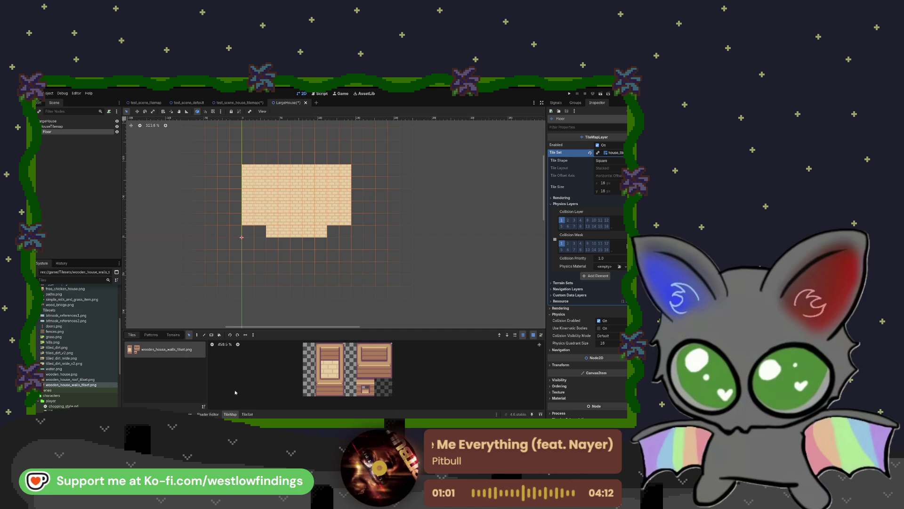
{"action": "left_click", "coordinate": [243, 415]}
Select the top-left wall tile in the atlas and expand its Physics Layer 0 settings
{"action": "left_click", "coordinate": [235, 293]}
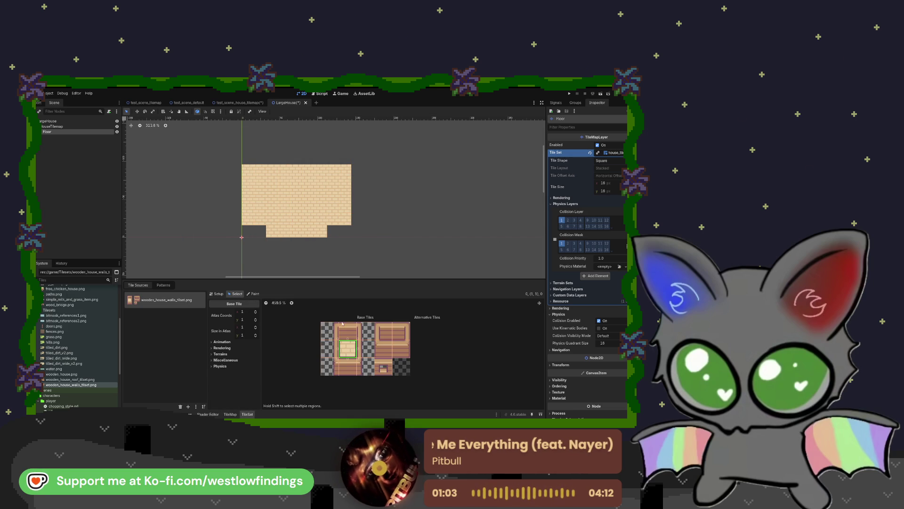
{"action": "scroll", "coordinate": [350, 364], "scroll_direction": "up", "scroll_amount": 4}
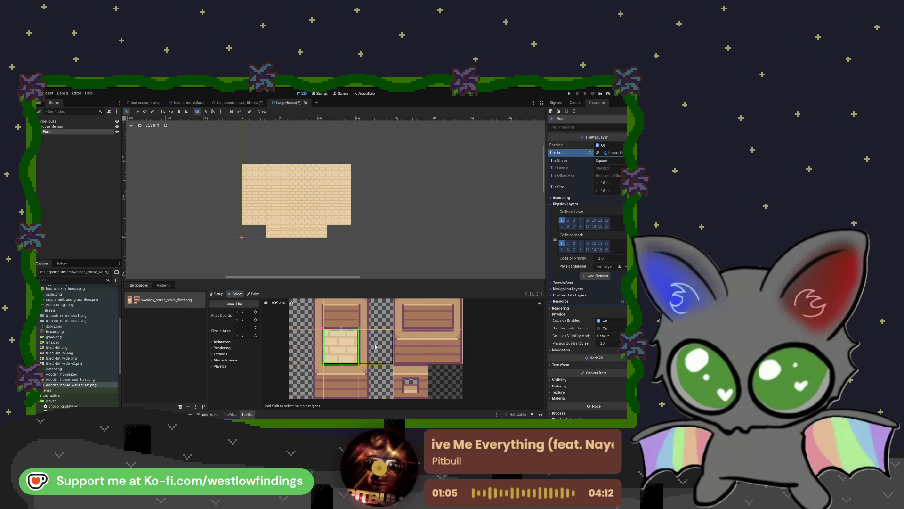
{"action": "left_click", "coordinate": [219, 366]}
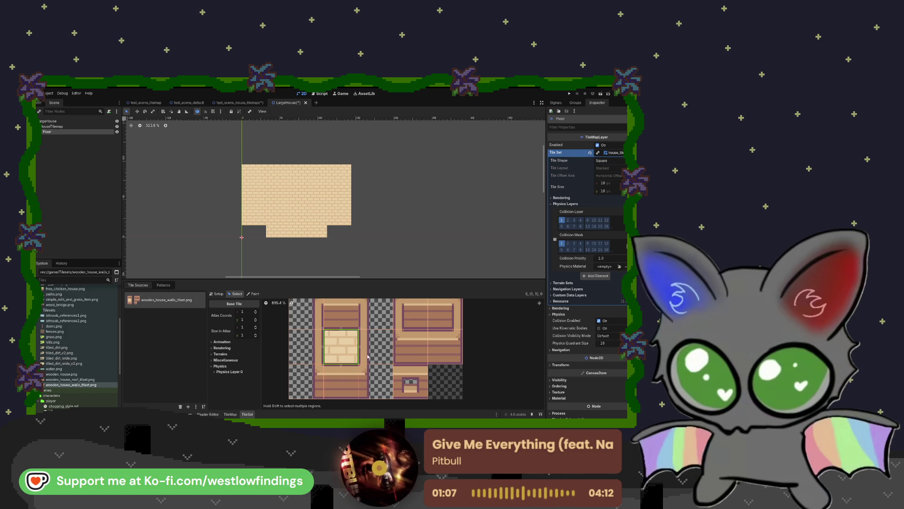
{"action": "left_click", "coordinate": [352, 317]}
{"action": "left_click", "coordinate": [312, 314]}
{"action": "left_click", "coordinate": [222, 372]}
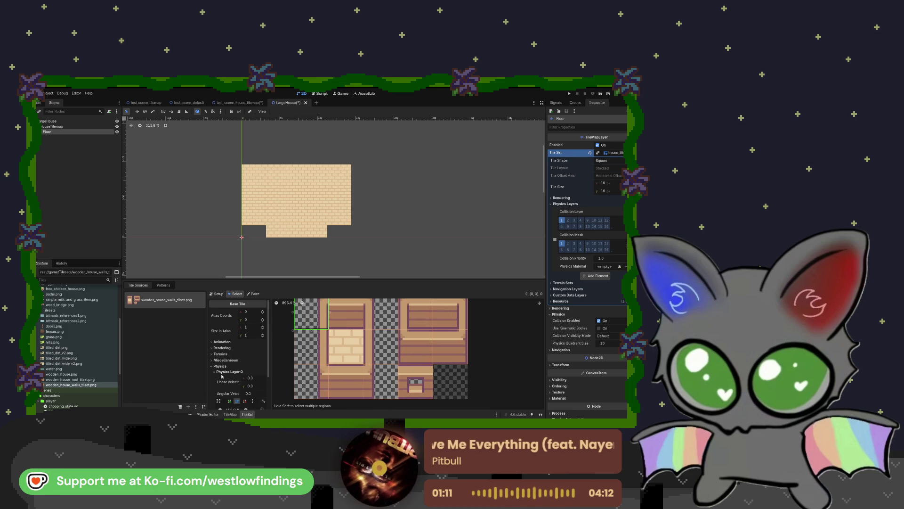
{"action": "scroll", "coordinate": [225, 369], "scroll_direction": "down", "scroll_amount": 3}
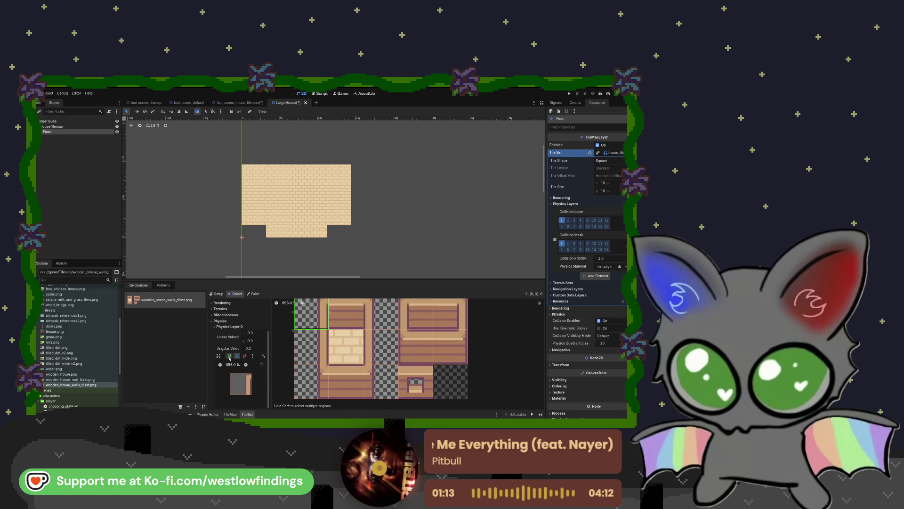
{"action": "scroll", "coordinate": [324, 336], "scroll_direction": "up", "scroll_amount": 2}
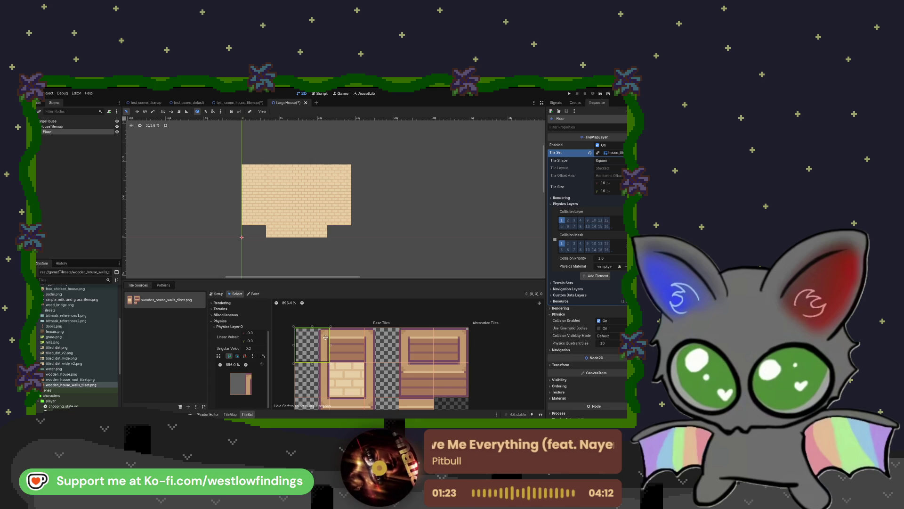
Draw a Physics Layer 0 collision polygon on the wall tile after abandoning a first attempt
{"action": "left_click", "coordinate": [229, 356]}
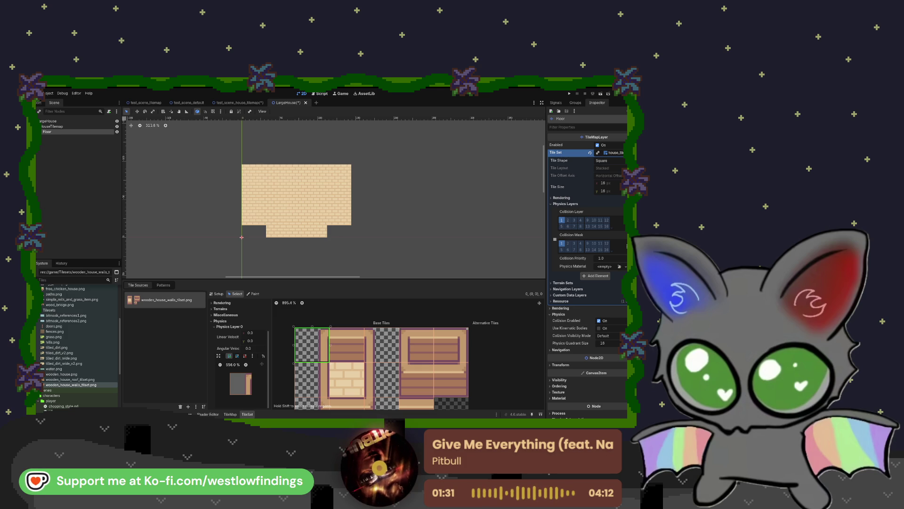
{"action": "left_click", "coordinate": [249, 381]}
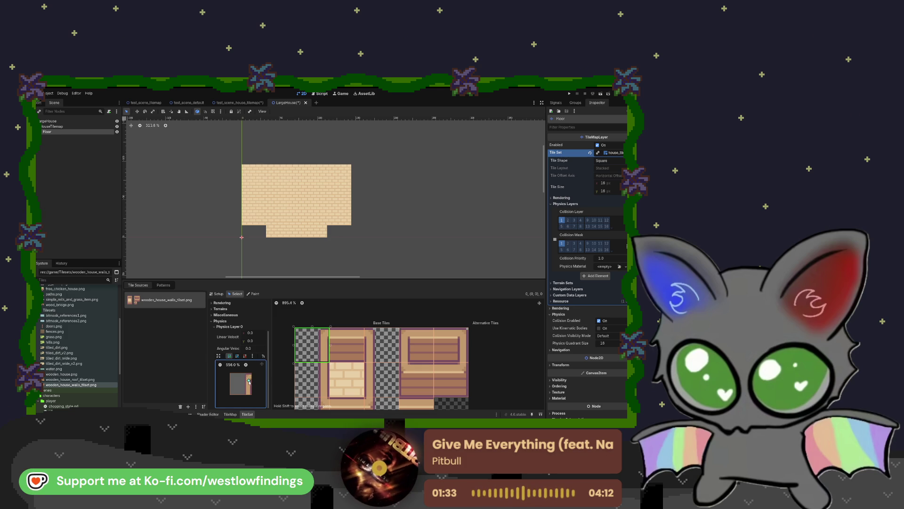
{"action": "left_click", "coordinate": [251, 373]}
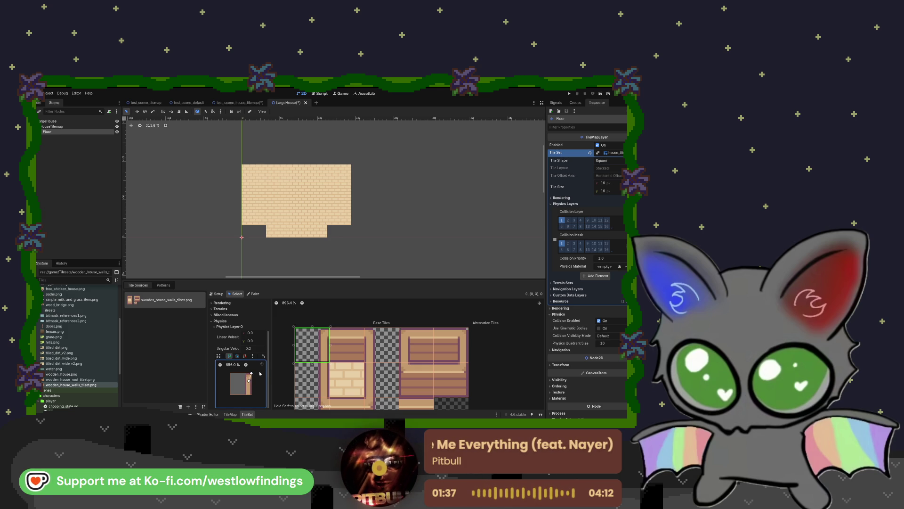
{"action": "right_click", "coordinate": [260, 374]}
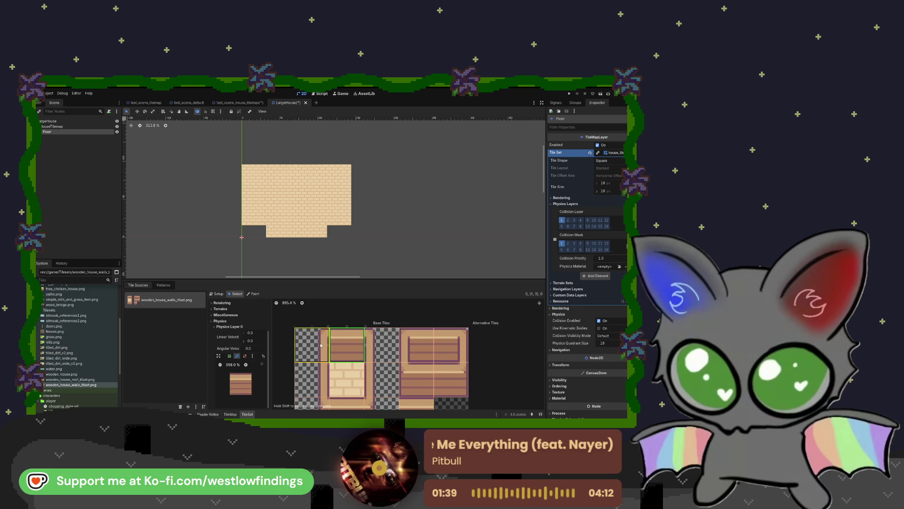
{"action": "left_click", "coordinate": [230, 355]}
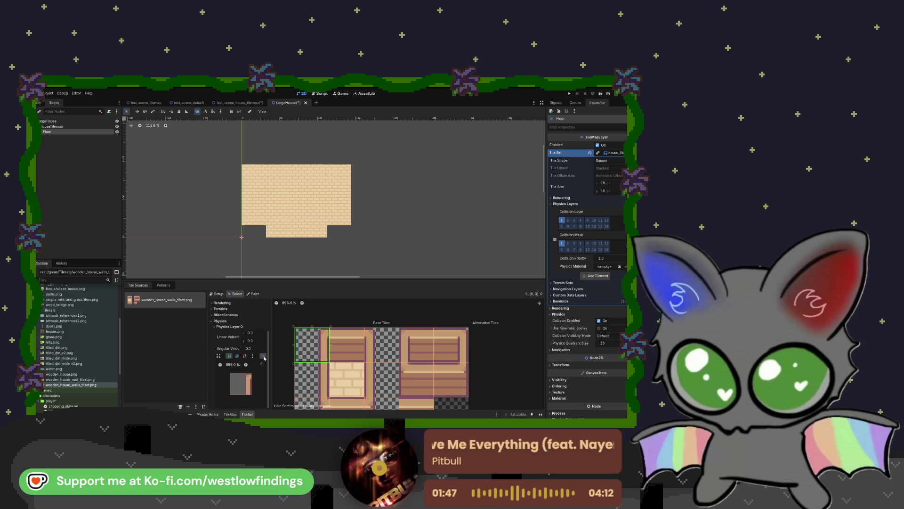
{"action": "left_click", "coordinate": [246, 374]}
{"action": "left_click", "coordinate": [245, 395]}
{"action": "left_click", "coordinate": [252, 375]}
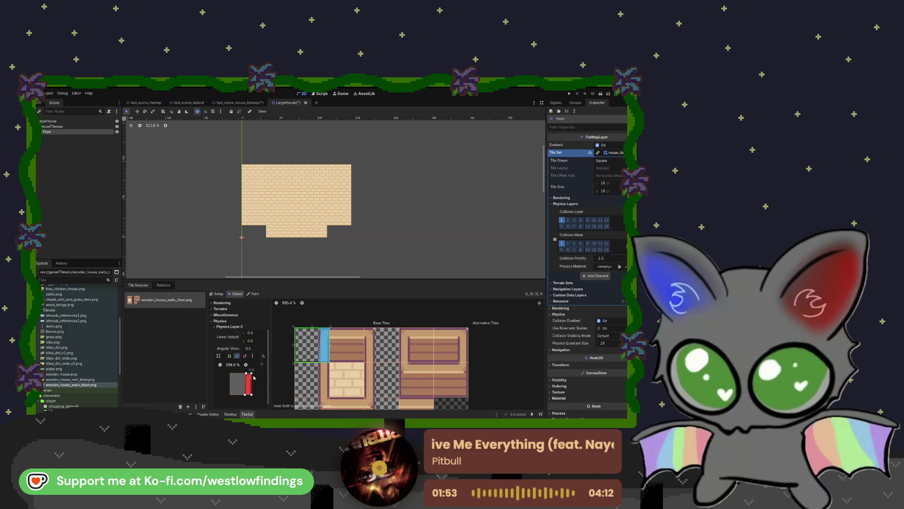
Select the wall-edge tile below and place the first corner of its collision polygon
{"action": "scroll", "coordinate": [245, 386], "scroll_direction": "down", "scroll_amount": 1}
{"action": "left_click", "coordinate": [246, 359]}
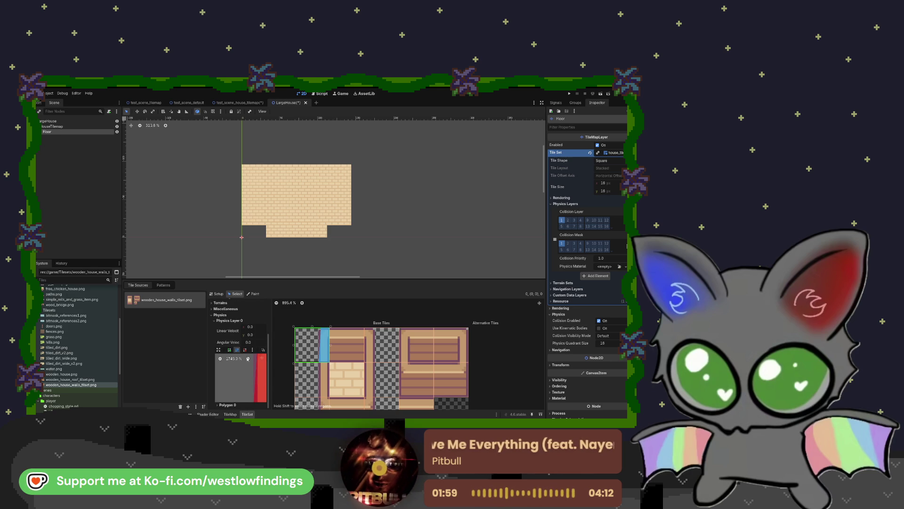
{"action": "left_click", "coordinate": [220, 359]}
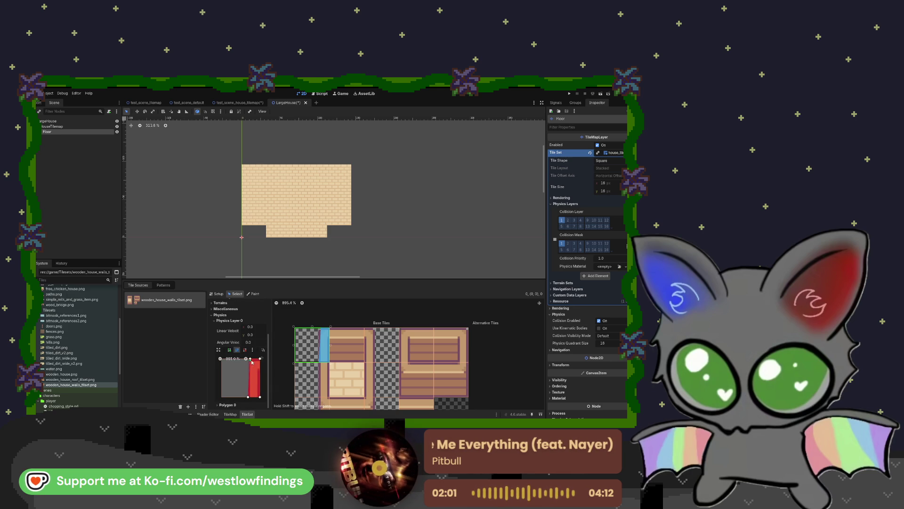
{"action": "left_click", "coordinate": [248, 360]}
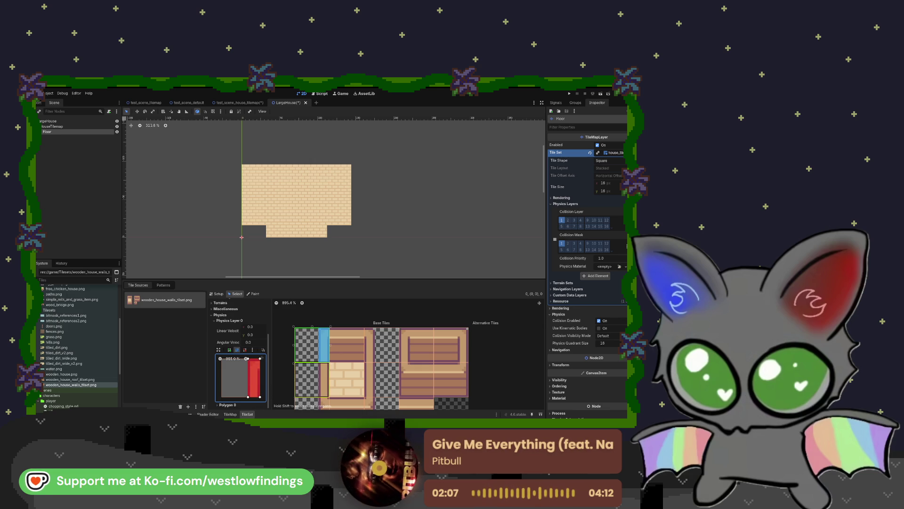
{"action": "left_click", "coordinate": [317, 380]}
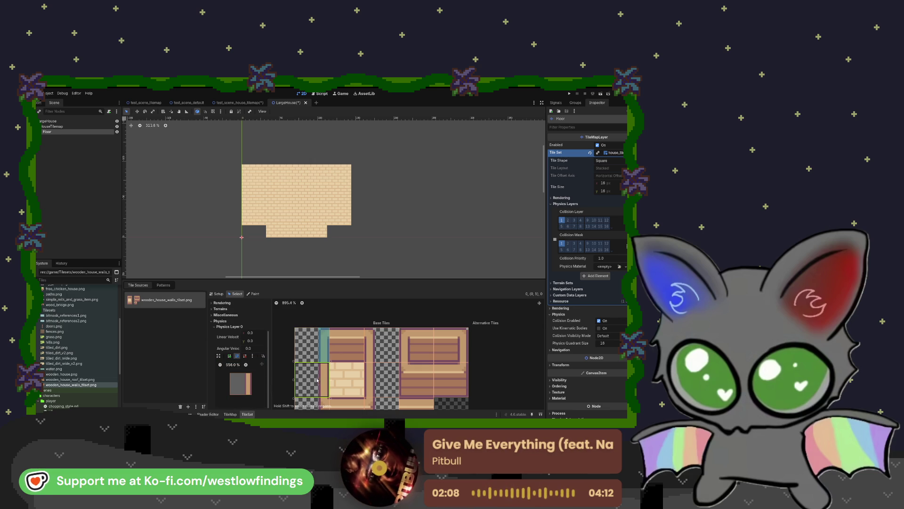
{"action": "left_click", "coordinate": [252, 373]}
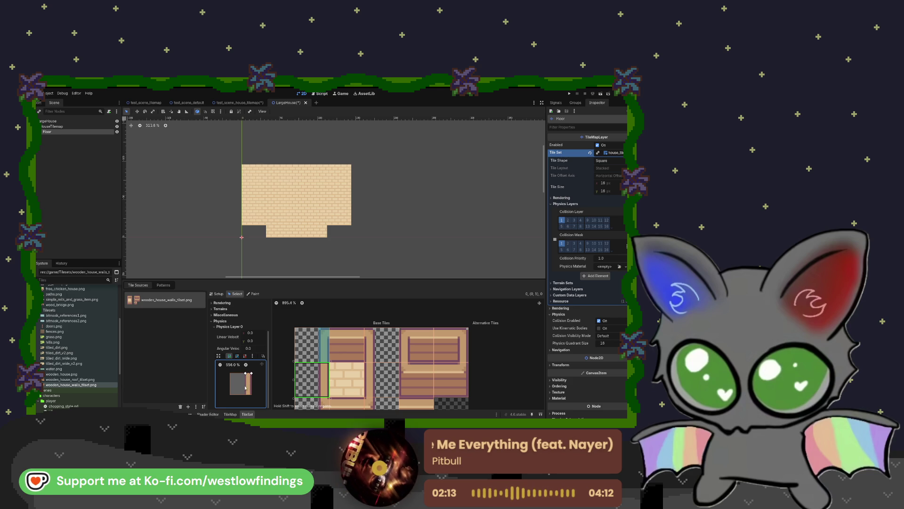
Place the remaining corners to close the thin right-edge collision strip covering the tile's full height
{"action": "left_click", "coordinate": [245, 396]}
{"action": "left_click", "coordinate": [252, 396]}
{"action": "left_click", "coordinate": [251, 373]}
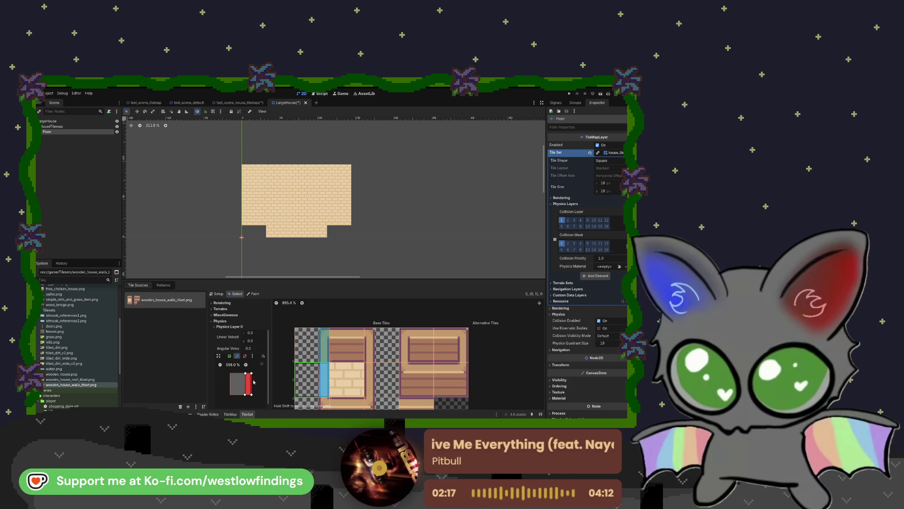
{"action": "scroll", "coordinate": [245, 377], "scroll_direction": "up", "scroll_amount": 5}
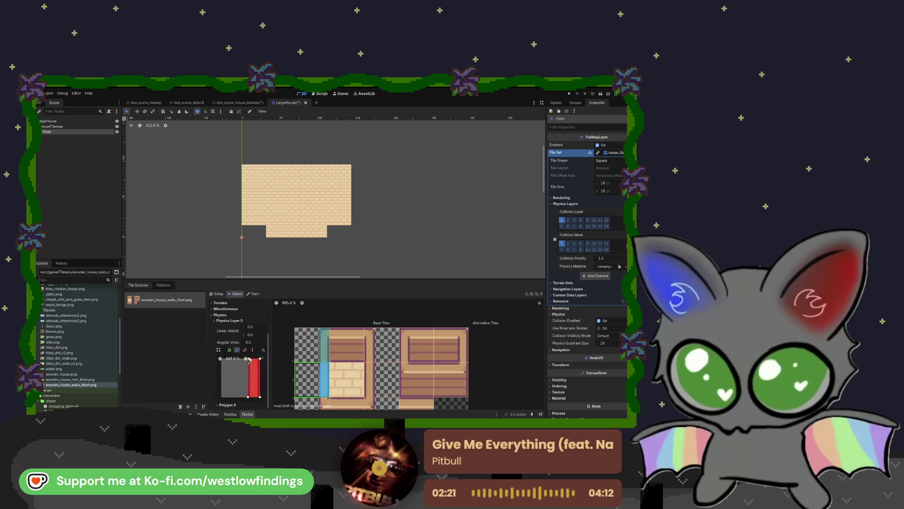
{"action": "scroll", "coordinate": [250, 364], "scroll_direction": "up", "scroll_amount": 5}
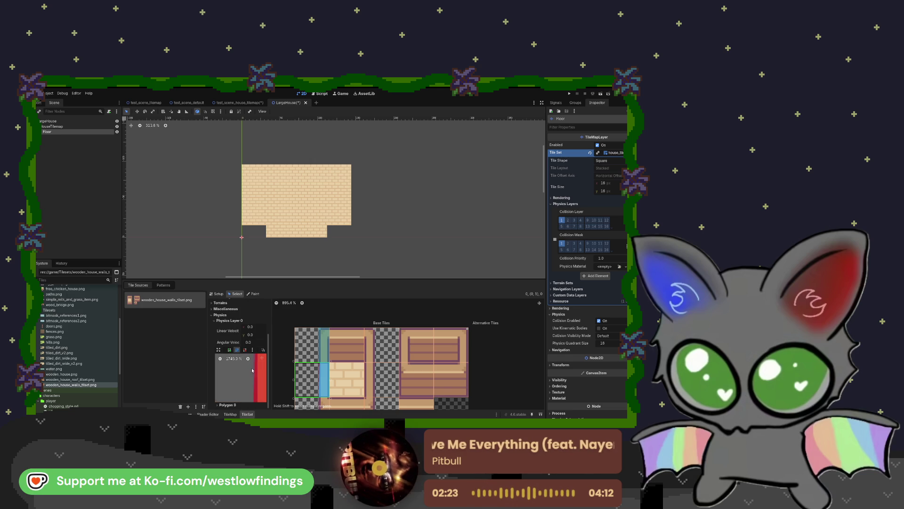
{"action": "scroll", "coordinate": [252, 372], "scroll_direction": "down", "scroll_amount": 5}
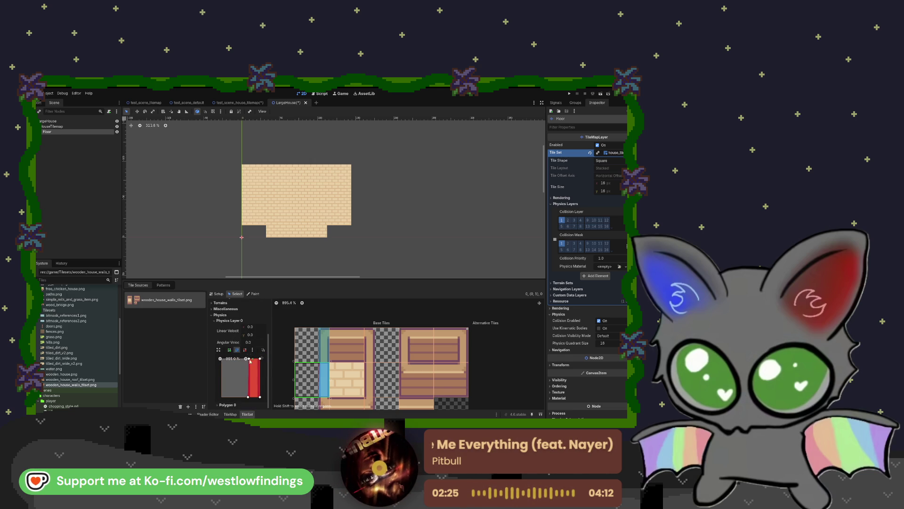
{"action": "scroll", "coordinate": [220, 360], "scroll_direction": "down", "scroll_amount": 5}
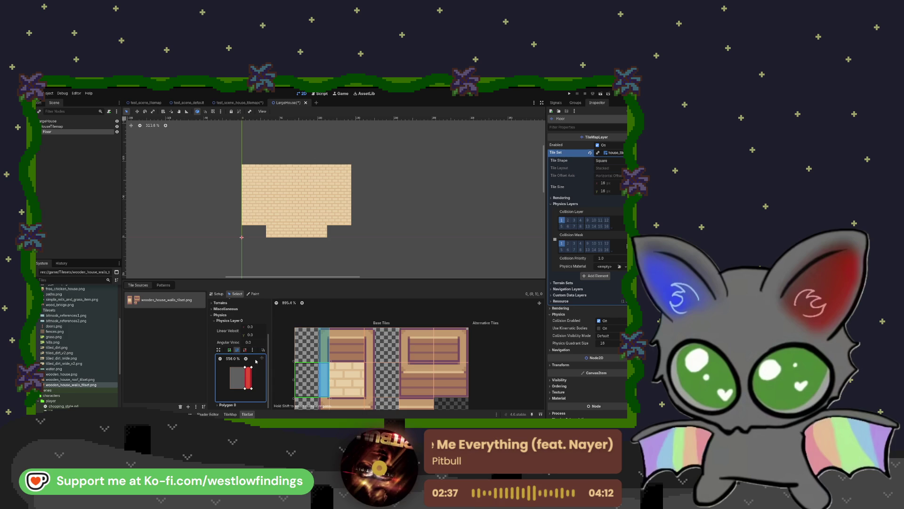
{"action": "scroll", "coordinate": [322, 385], "scroll_direction": "down", "scroll_amount": 2}
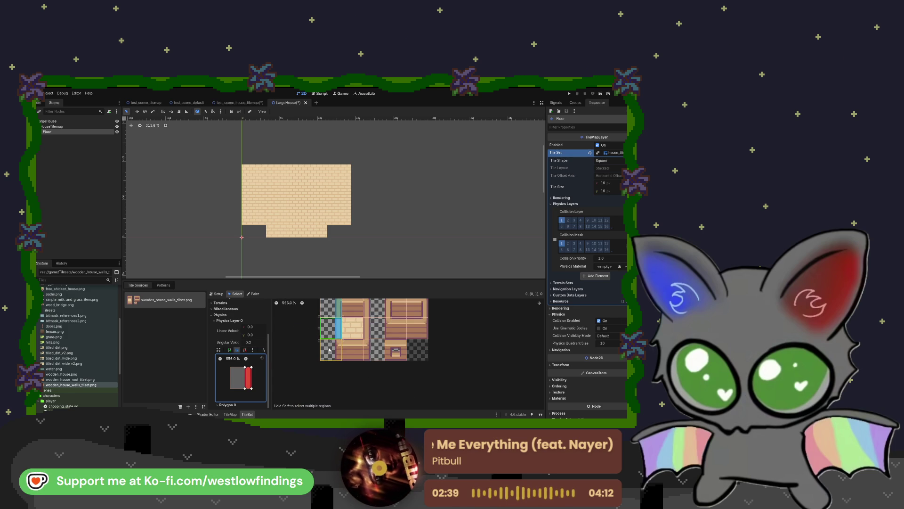
Draw a thin right-edge collision strip on atlas tile (0,2), then select tile (1,2)
{"action": "left_click", "coordinate": [329, 350]}
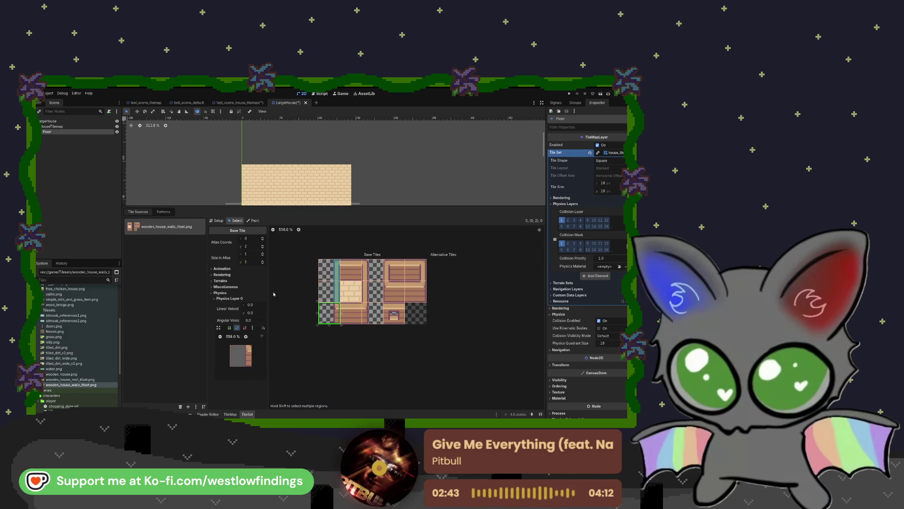
{"action": "left_click", "coordinate": [246, 337]}
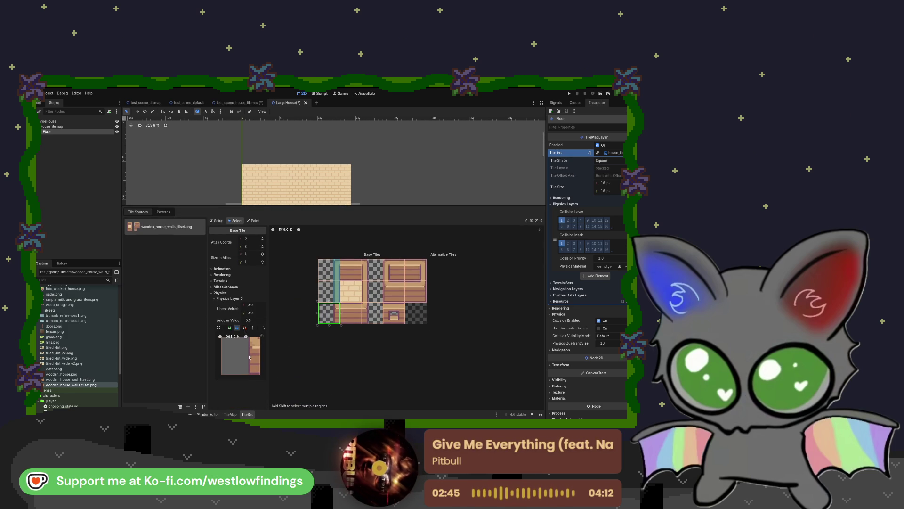
{"action": "scroll", "coordinate": [243, 350], "scroll_direction": "down", "scroll_amount": 2}
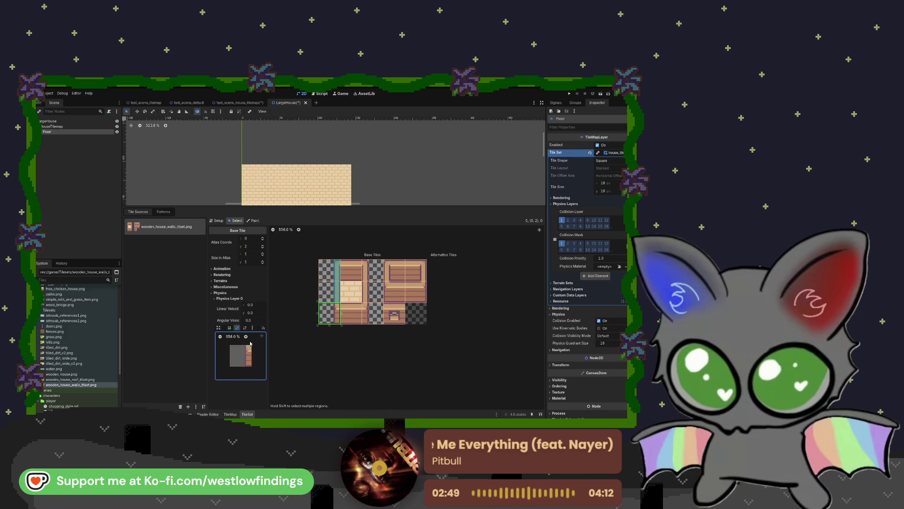
{"action": "left_click", "coordinate": [229, 327]}
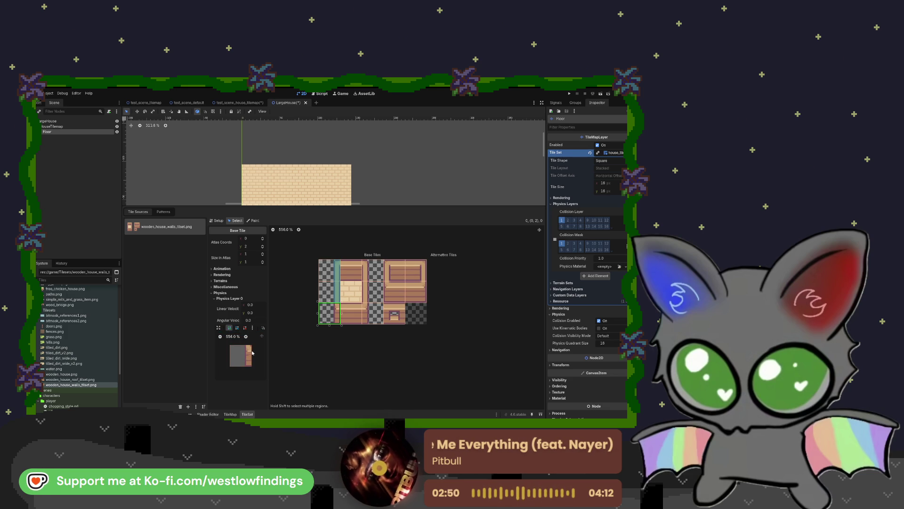
{"action": "left_click", "coordinate": [251, 345]}
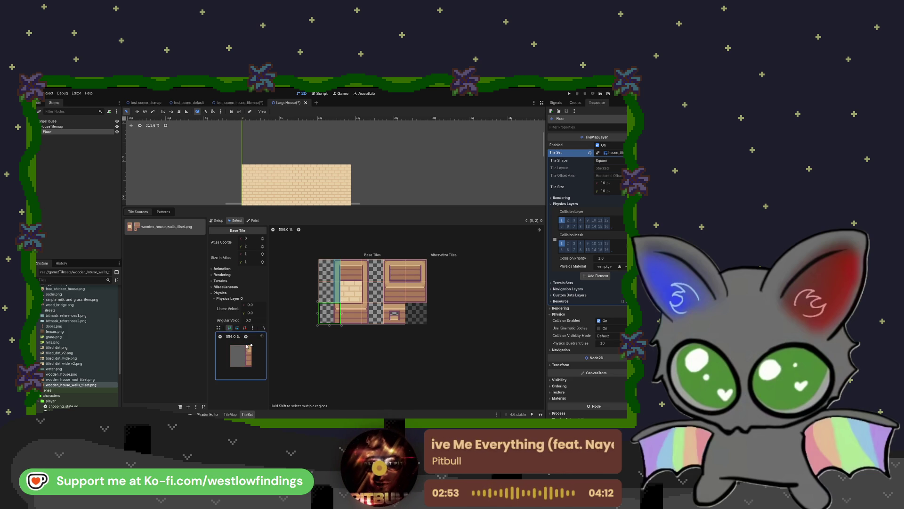
{"action": "left_click", "coordinate": [245, 366]}
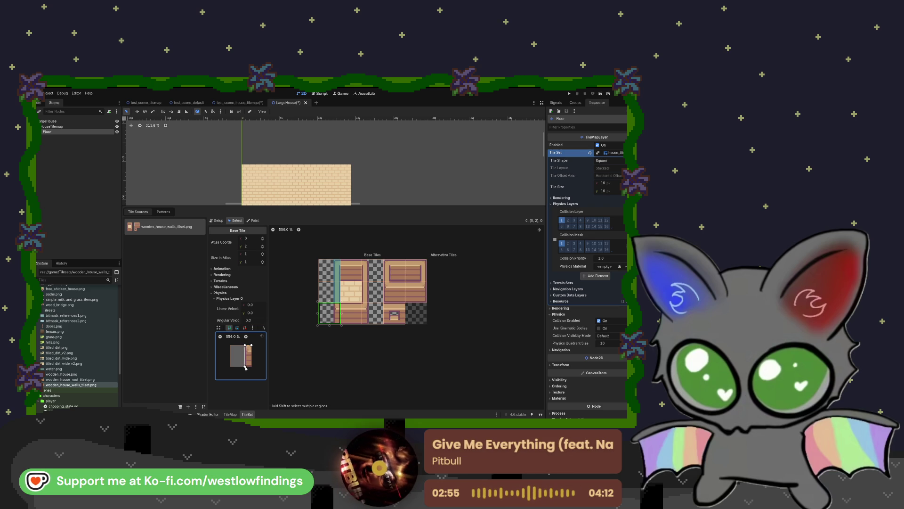
{"action": "left_click", "coordinate": [252, 366]}
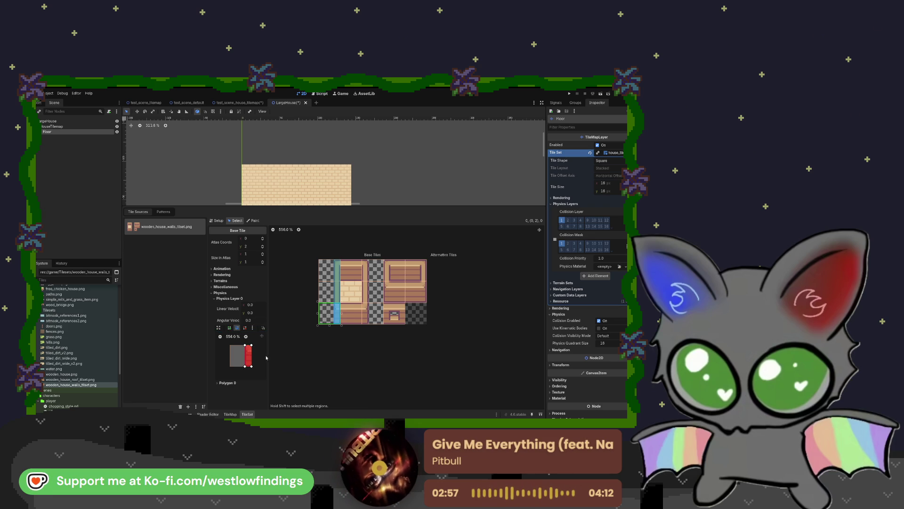
{"action": "left_click", "coordinate": [351, 313]}
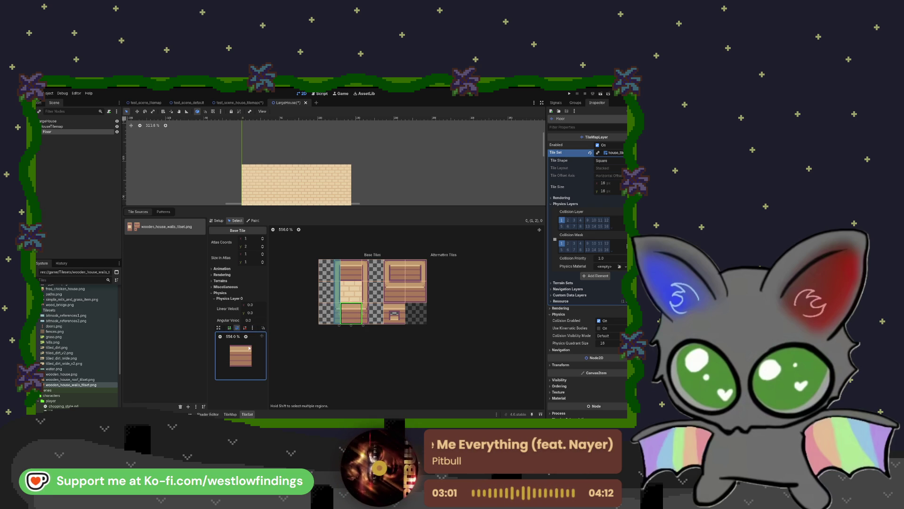
{"action": "left_click", "coordinate": [230, 329]}
Draw a thin Physics Layer 0 collision strip on the current wall-edge tile, pulling its bottom-right corner inward
{"action": "left_click", "coordinate": [252, 346]}
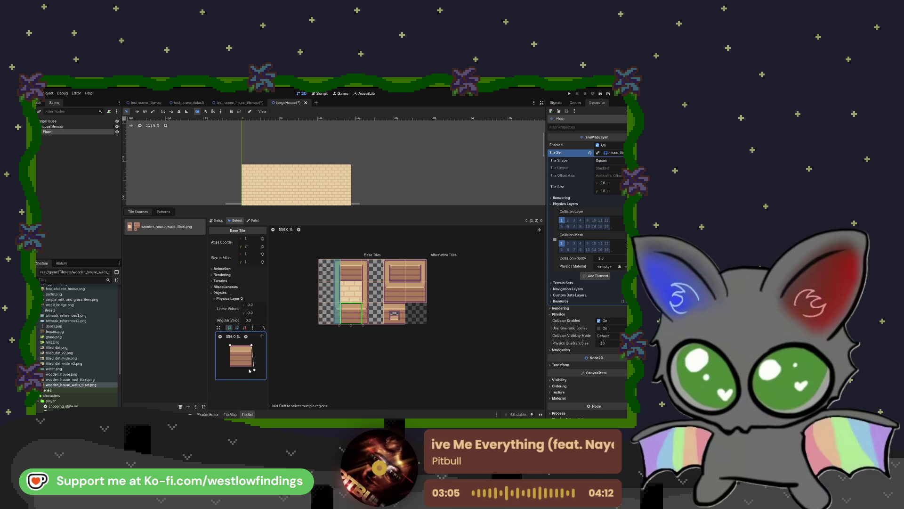
{"action": "left_click", "coordinate": [227, 368]}
{"action": "left_click", "coordinate": [230, 346]}
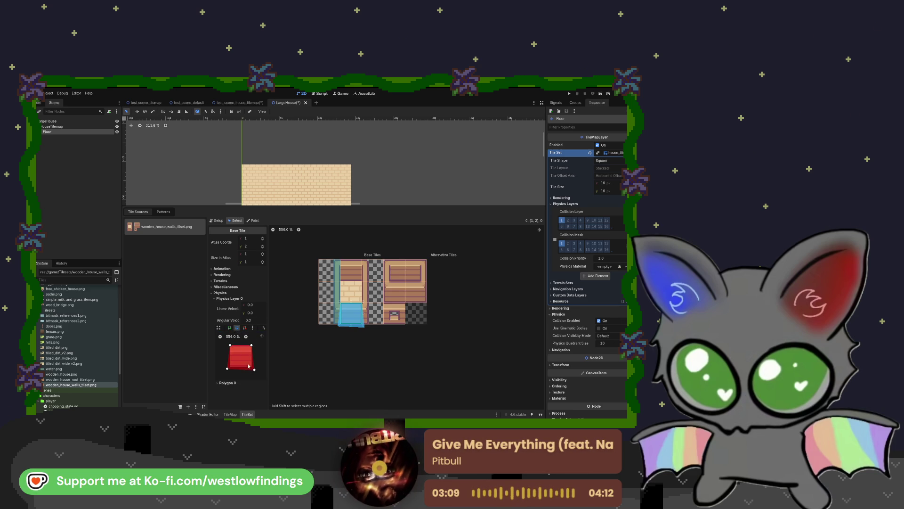
{"action": "left_click_drag", "start_coordinate": [254, 370], "coordinate": [229, 366]}
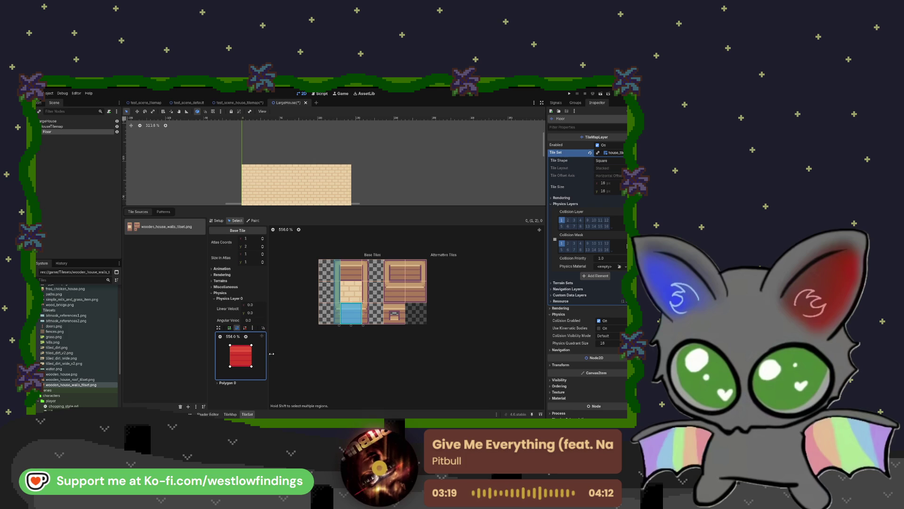
Give tile (2,2) a narrow collision strip, check its bottom-right corner, then select tile (2,1)
{"action": "left_click", "coordinate": [369, 315]}
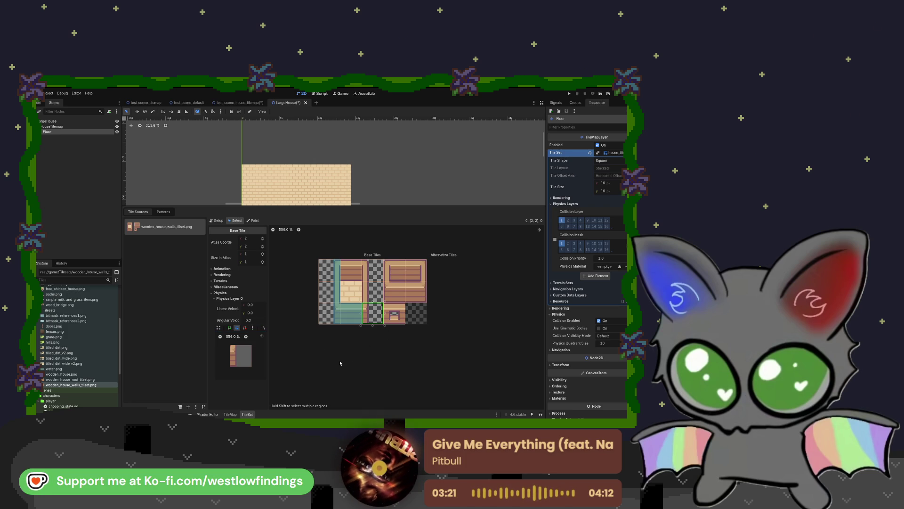
{"action": "left_click", "coordinate": [236, 346]}
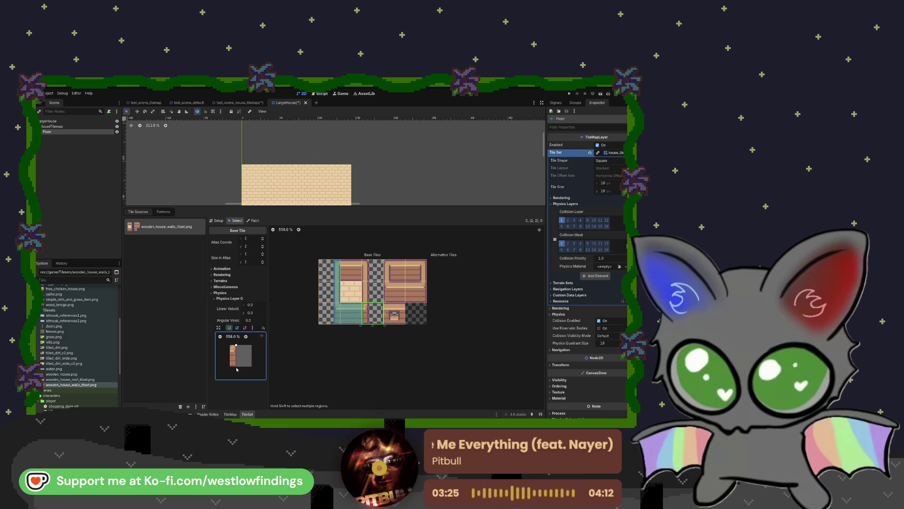
{"action": "left_click", "coordinate": [230, 366]}
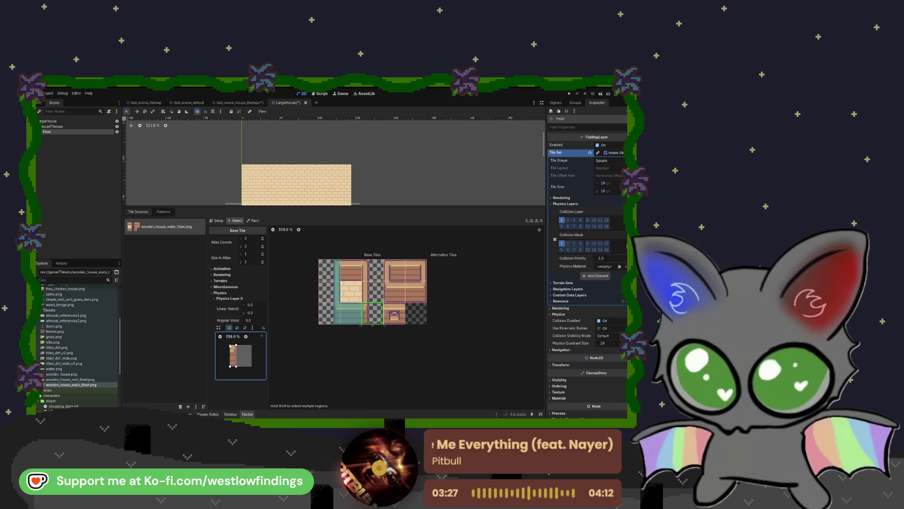
{"action": "left_click", "coordinate": [235, 345]}
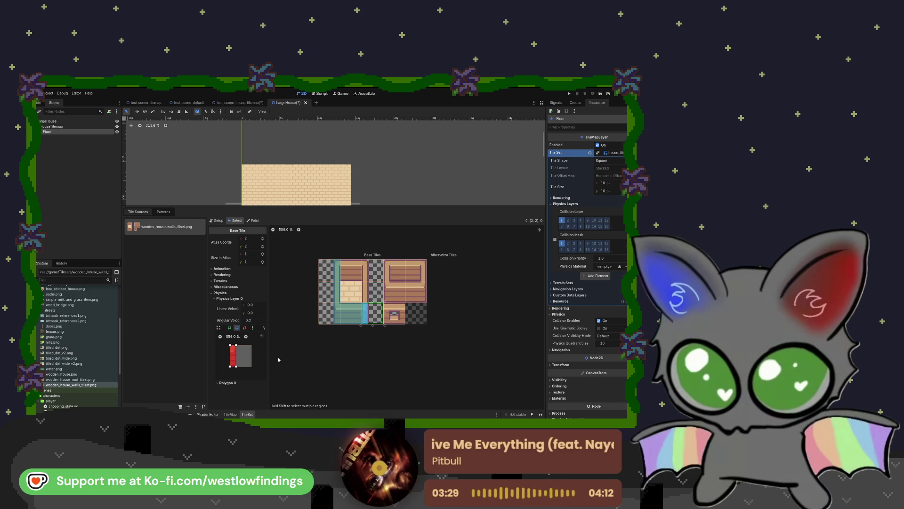
{"action": "scroll", "coordinate": [247, 343], "scroll_direction": "up", "scroll_amount": 3}
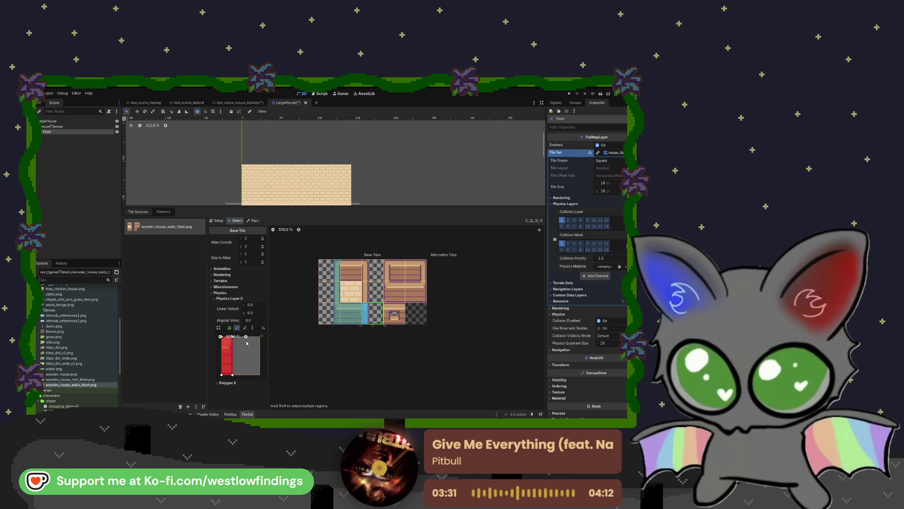
{"action": "left_click", "coordinate": [232, 376]}
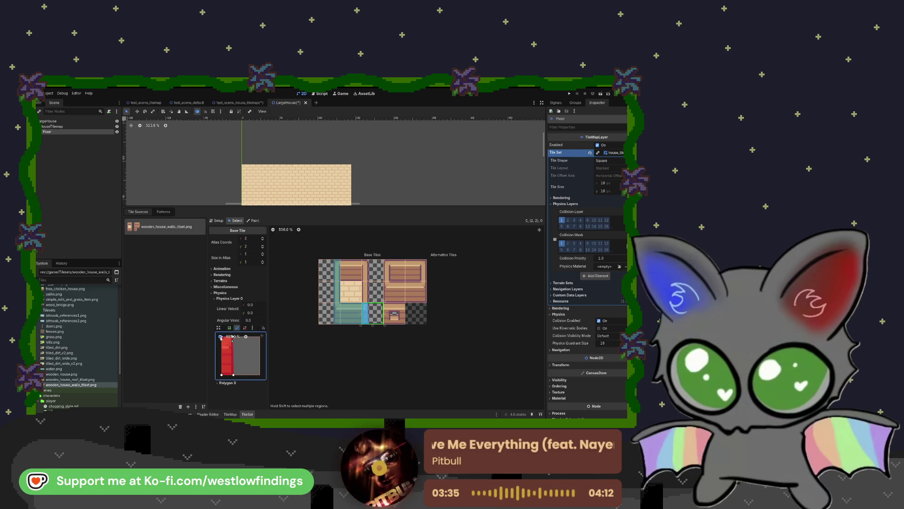
{"action": "scroll", "coordinate": [236, 345], "scroll_direction": "down", "scroll_amount": 3}
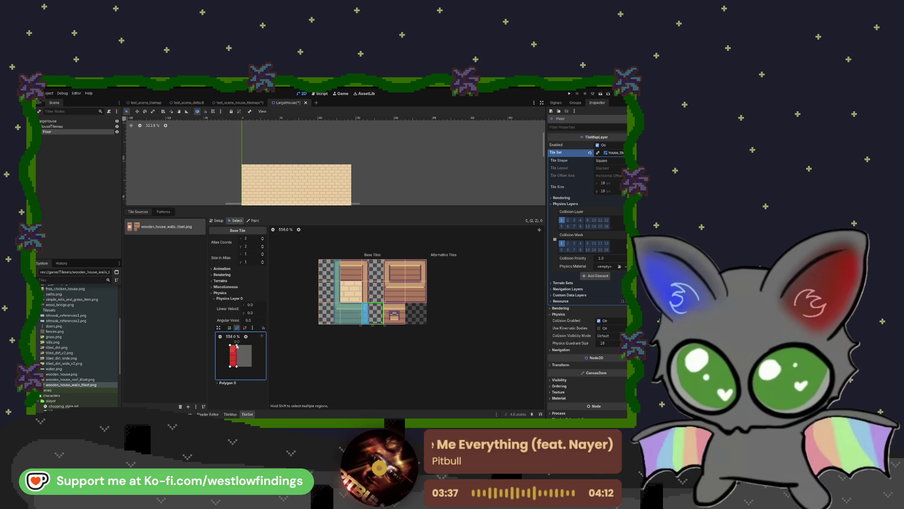
{"action": "left_click", "coordinate": [373, 291]}
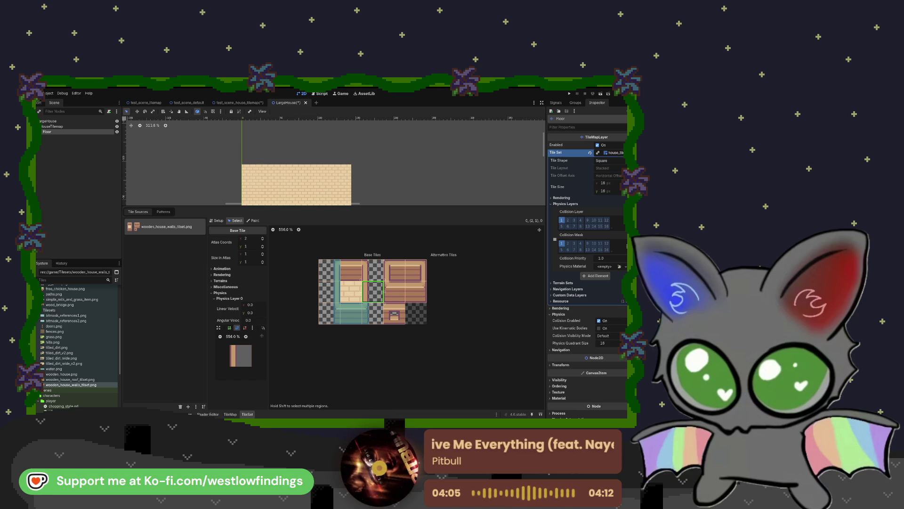
Draw a full-tile Physics Layer 0 collision polygon on top plank tile (1,0)
{"action": "left_click", "coordinate": [356, 270]}
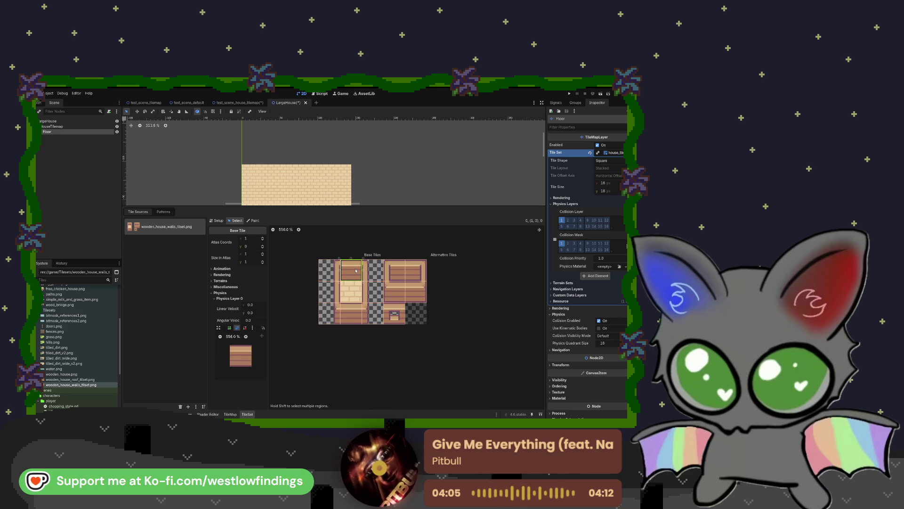
{"action": "left_click", "coordinate": [229, 328]}
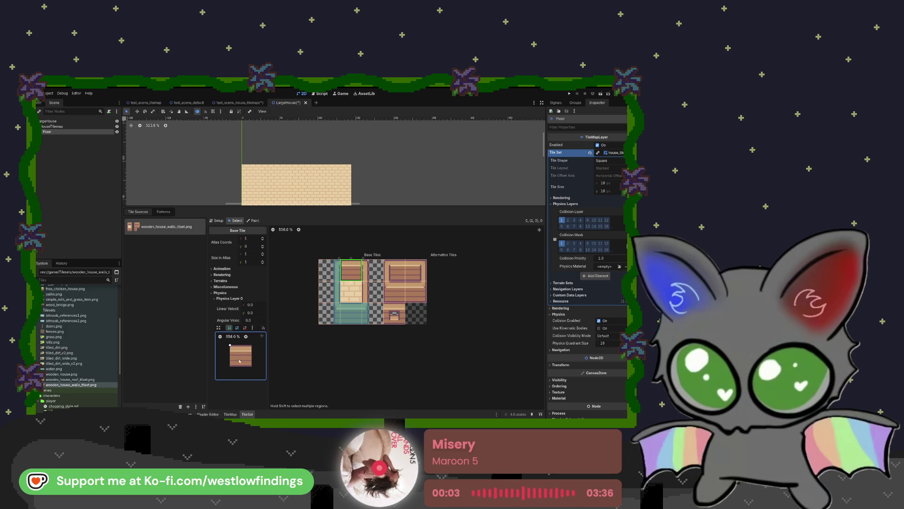
{"action": "left_click", "coordinate": [237, 345]}
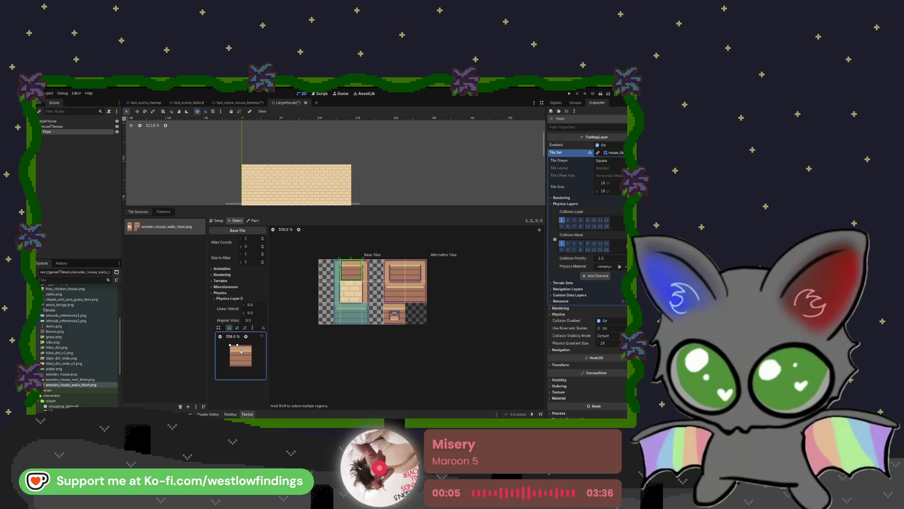
{"action": "left_click", "coordinate": [251, 366]}
Review collision shapes on tiles (1,2), (0,0), (0,1) and (0,2), ending on tile (2,1)
{"action": "left_click", "coordinate": [351, 313]}
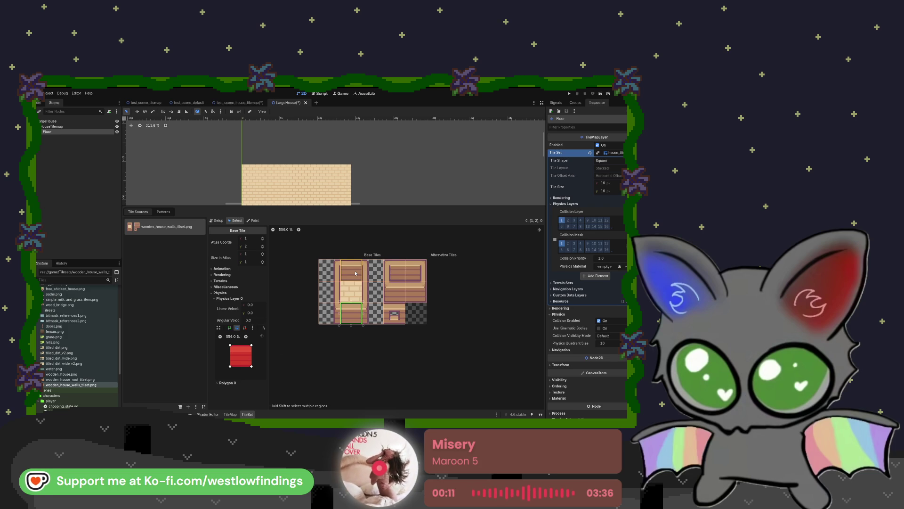
{"action": "left_click", "coordinate": [330, 273]}
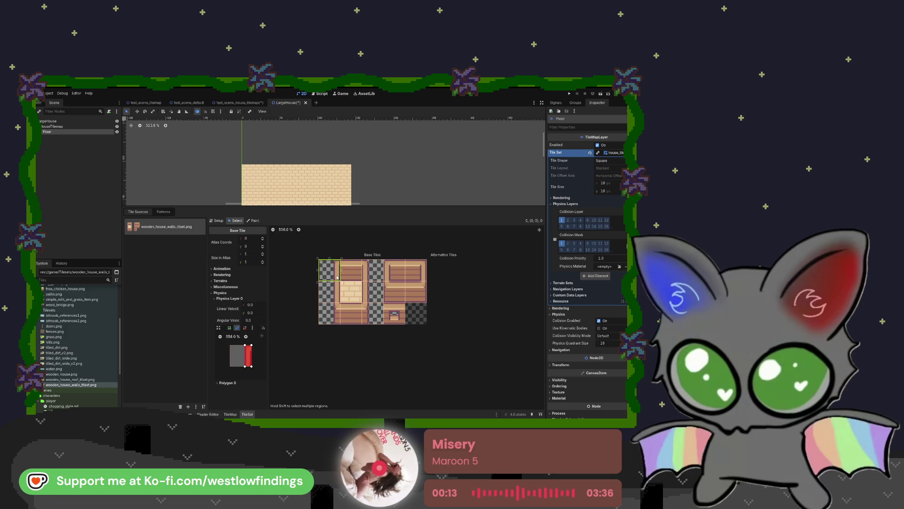
{"action": "left_click", "coordinate": [333, 297]}
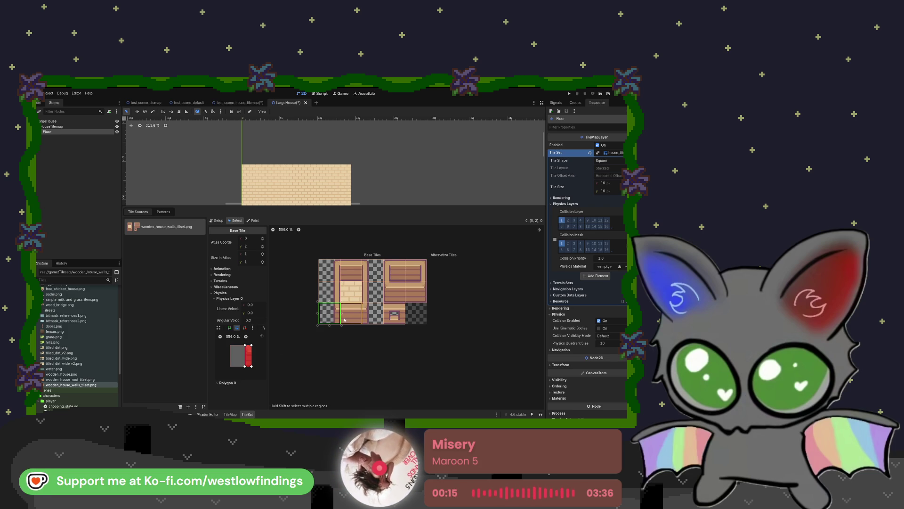
{"action": "left_click", "coordinate": [351, 310]}
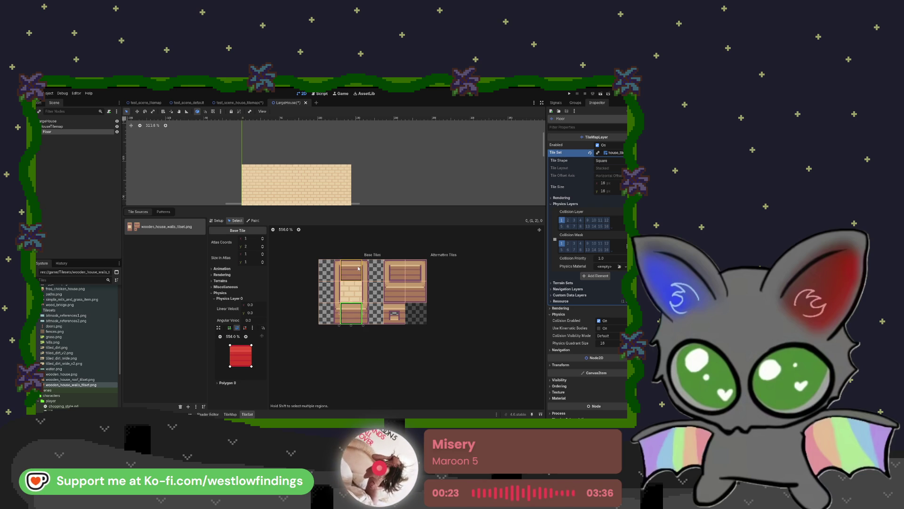
{"action": "left_click", "coordinate": [330, 313]}
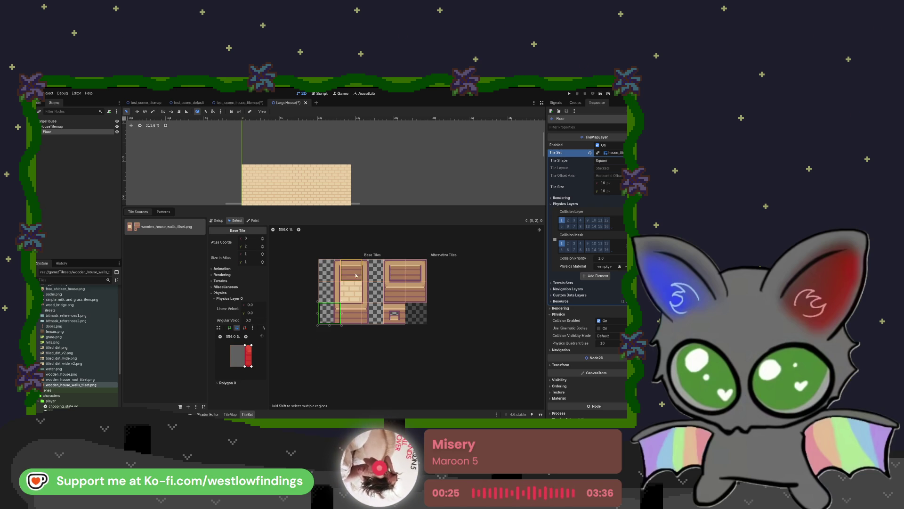
{"action": "left_click", "coordinate": [334, 275]}
{"action": "left_click", "coordinate": [350, 319]}
{"action": "left_click", "coordinate": [370, 295]}
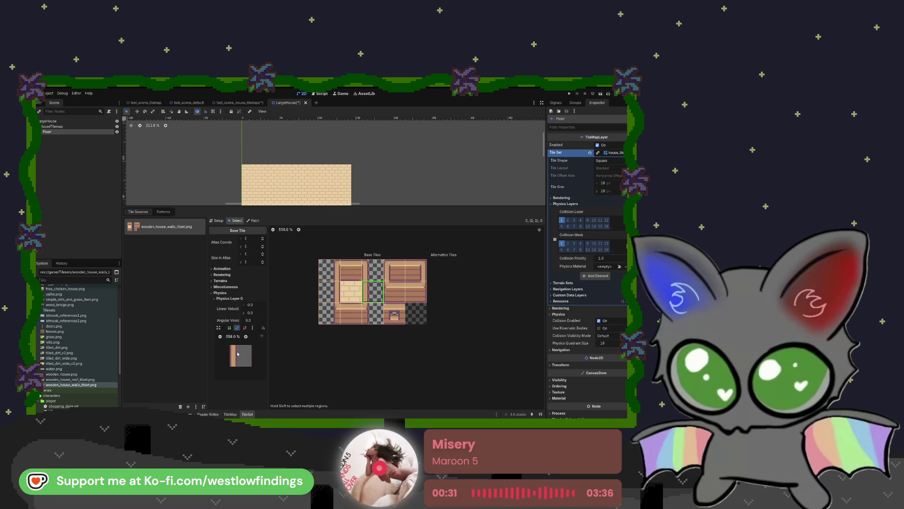
Draw a narrow left-edge collision strip on tile (2,1), undoing the last change
{"action": "left_click", "coordinate": [229, 327]}
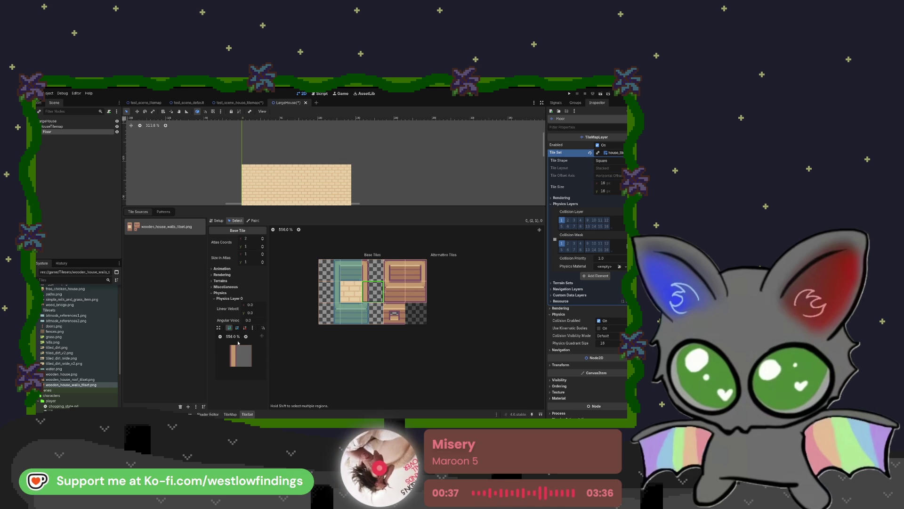
{"action": "left_click", "coordinate": [228, 366]}
{"action": "left_click", "coordinate": [230, 345]}
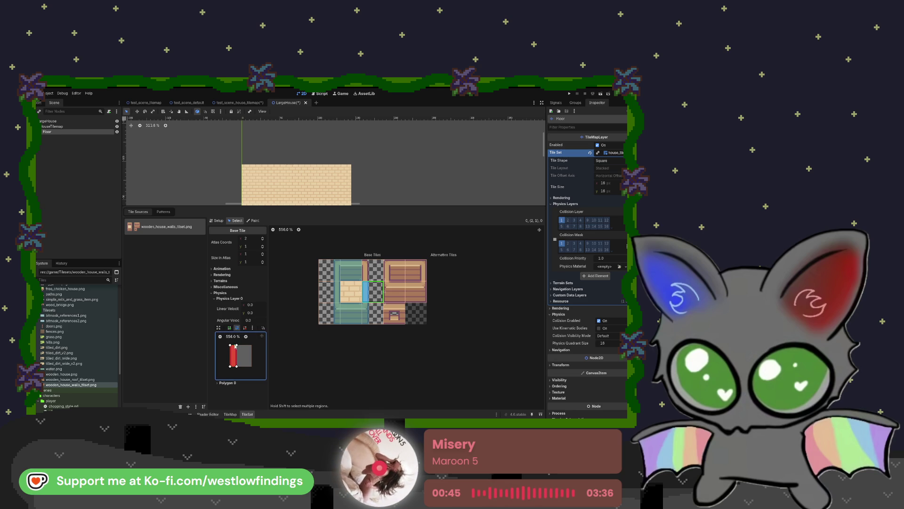
{"action": "key", "text": "ctrl+z"}
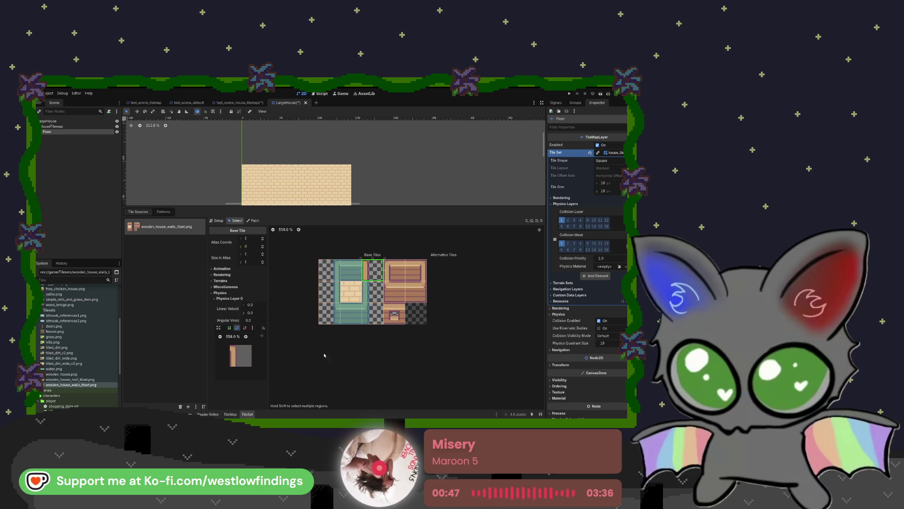
Draw a collision strip on tile (2,0), move its bottom-left vertex, then start redrawing the strip
{"action": "left_click", "coordinate": [237, 346]}
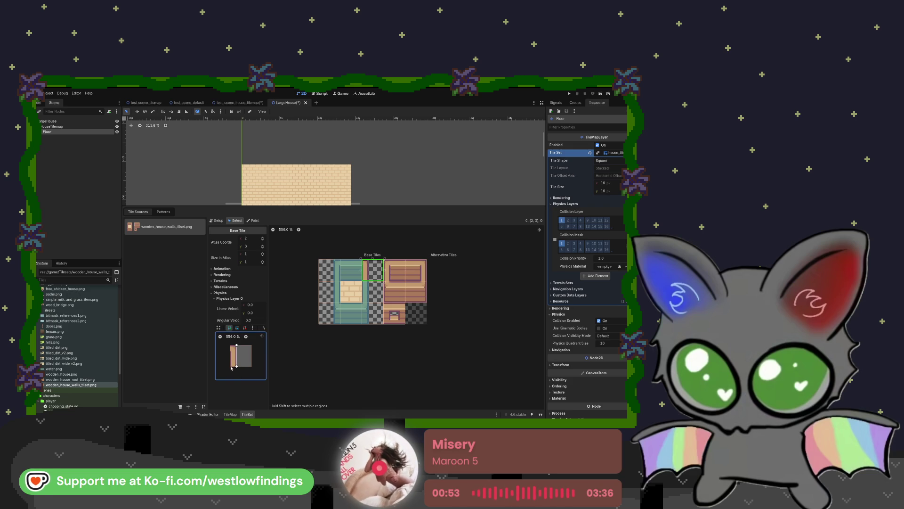
{"action": "left_click", "coordinate": [236, 346]}
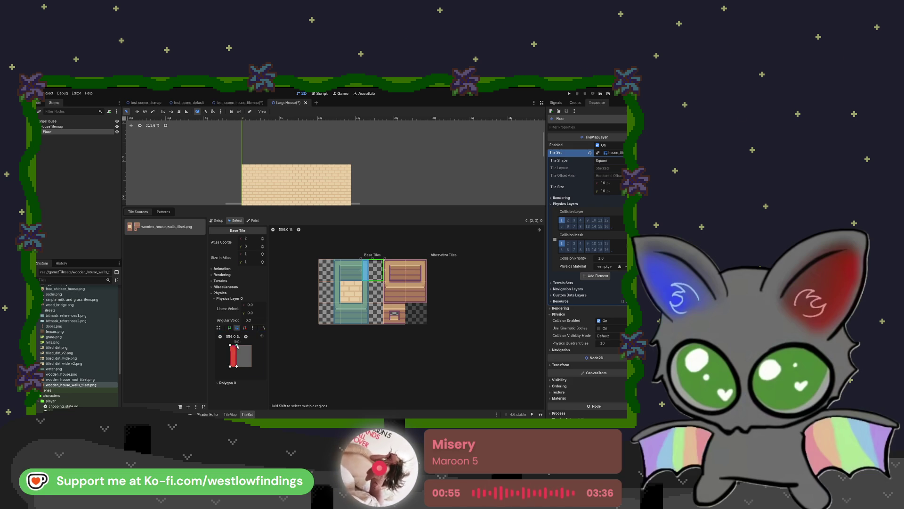
{"action": "left_click", "coordinate": [229, 327]}
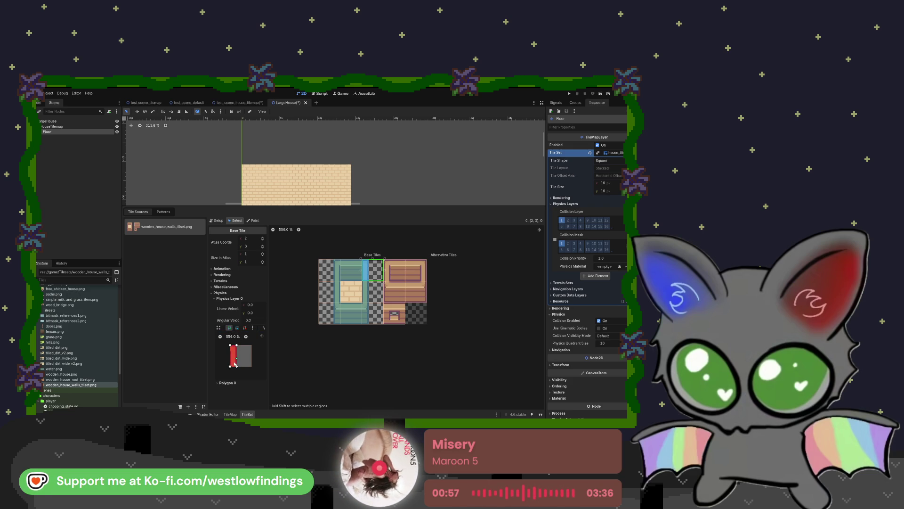
{"action": "left_click_drag", "start_coordinate": [228, 367], "coordinate": [259, 349]}
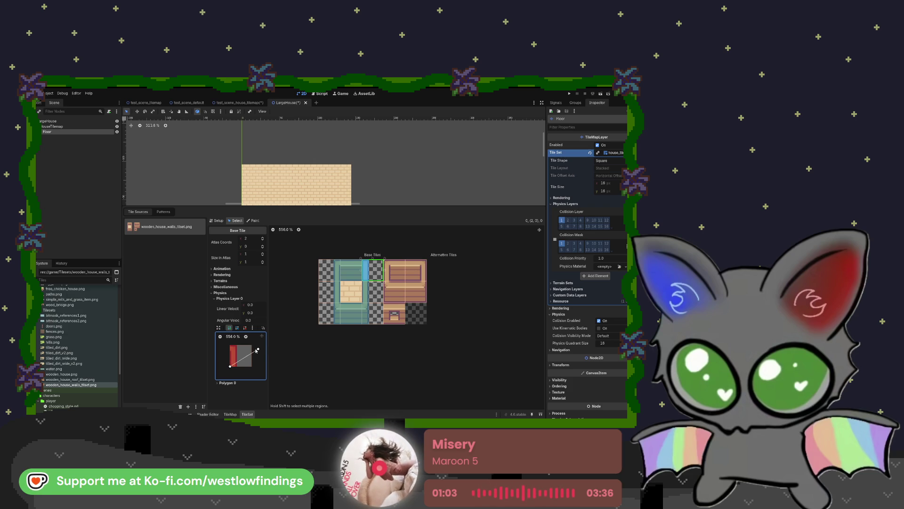
{"action": "left_click", "coordinate": [230, 327]}
{"action": "left_click", "coordinate": [236, 345]}
{"action": "left_click", "coordinate": [236, 367]}
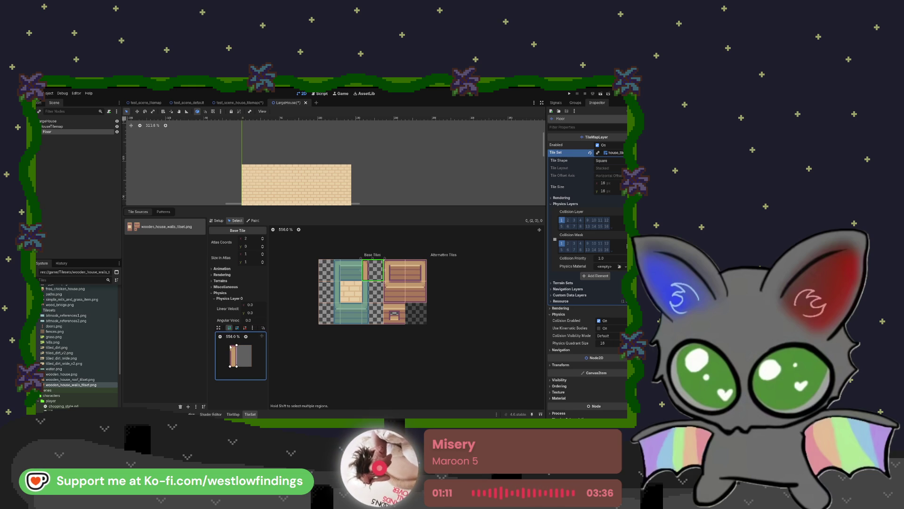
Close the redrawn collision strip on tile (2,0) and check plank tile (1,0)'s full collision
{"action": "left_click", "coordinate": [230, 347]}
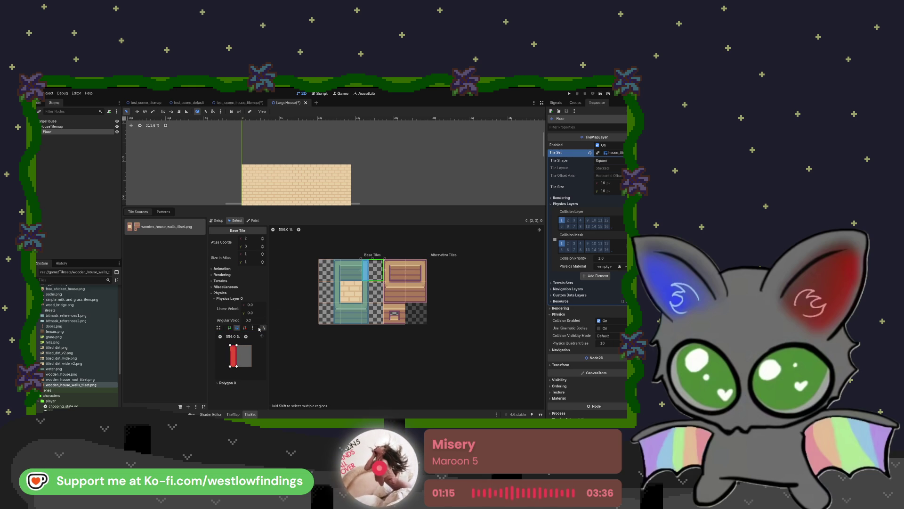
{"action": "left_click", "coordinate": [229, 327]}
{"action": "left_click", "coordinate": [237, 328]}
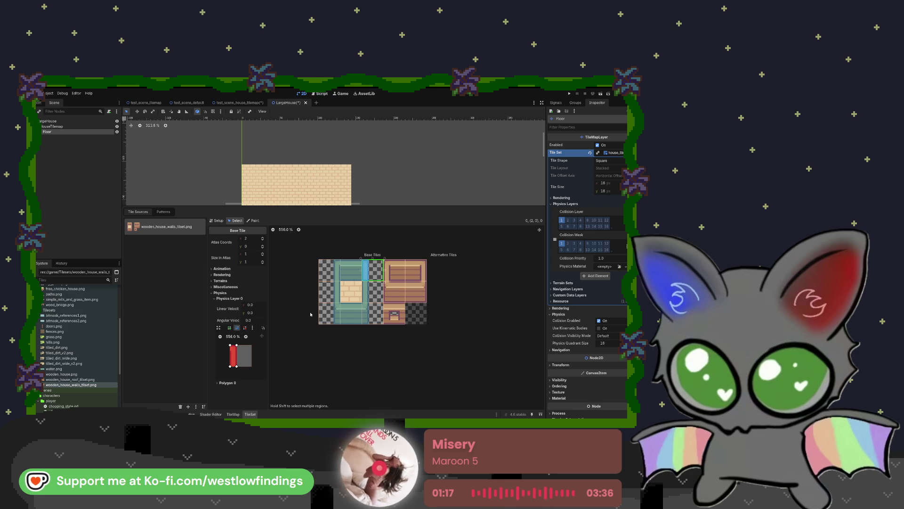
{"action": "left_click", "coordinate": [351, 270]}
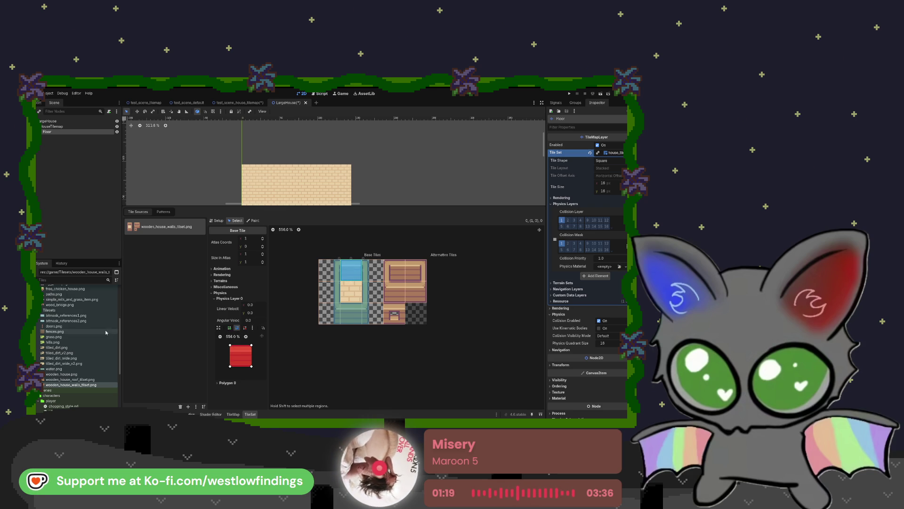
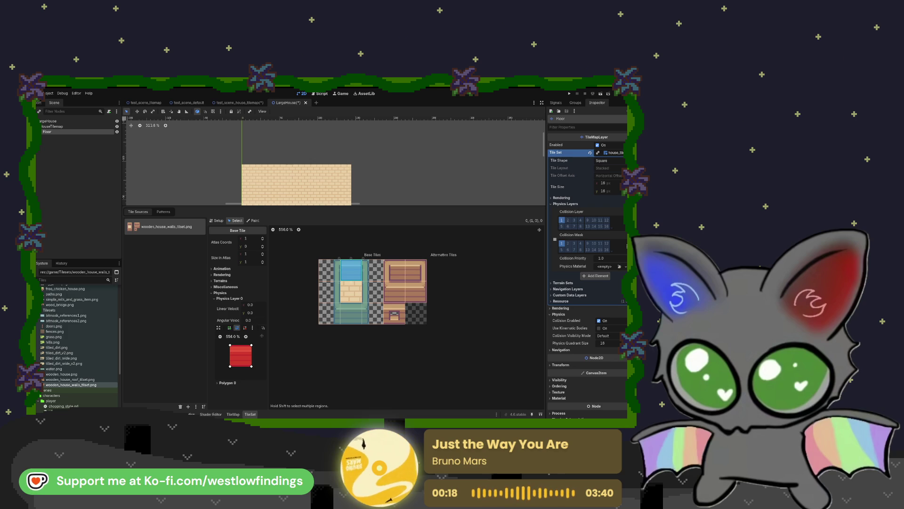
Give five more wooden wall tiles full-tile collision squares with F, then enlarge the canvas area
{"action": "left_click", "coordinate": [394, 270]}
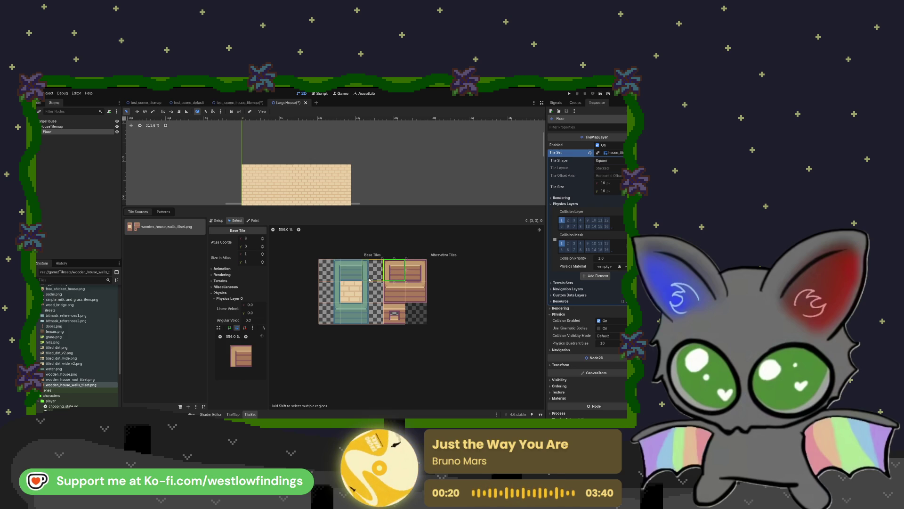
{"action": "key", "text": "f"}
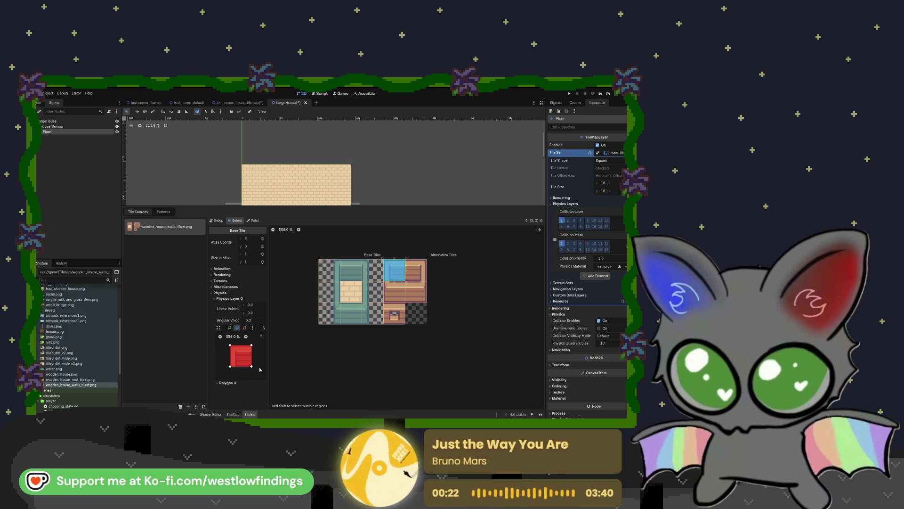
{"action": "left_click", "coordinate": [416, 270]}
{"action": "key", "text": "f"}
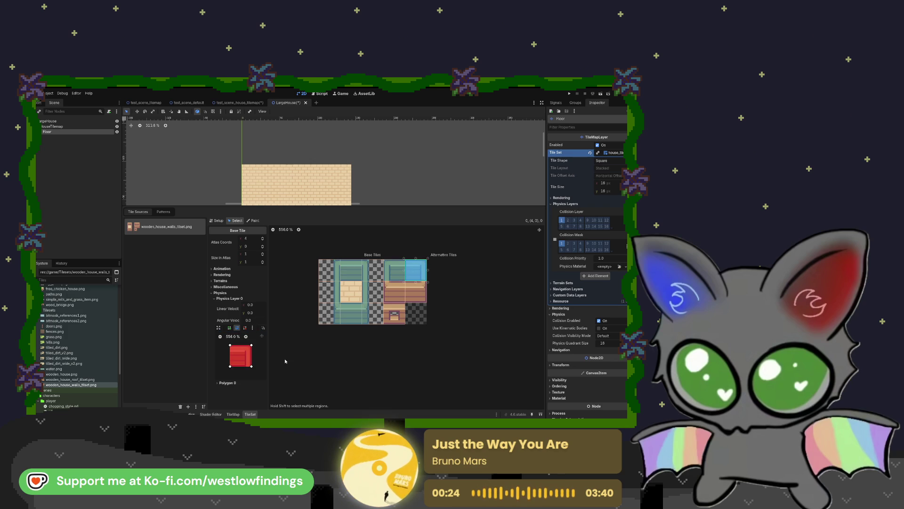
{"action": "left_click", "coordinate": [390, 289]}
{"action": "key", "text": "f"}
{"action": "left_click", "coordinate": [415, 291]}
{"action": "key", "text": "f"}
{"action": "left_click", "coordinate": [394, 313]}
{"action": "key", "text": "f"}
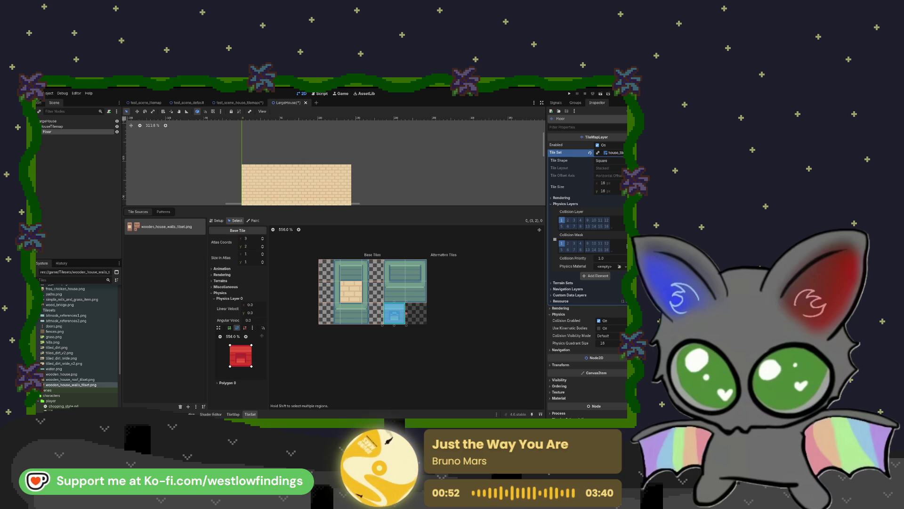
{"action": "left_click_drag", "start_coordinate": [296, 207], "coordinate": [297, 300]}
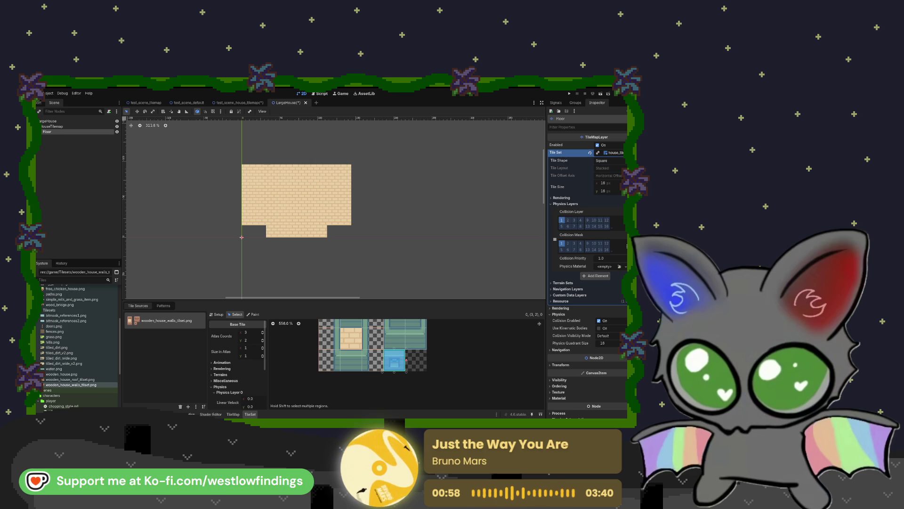
Add a TileMapLayer child under HouseTilemap and name it Walls
{"action": "left_click", "coordinate": [92, 126]}
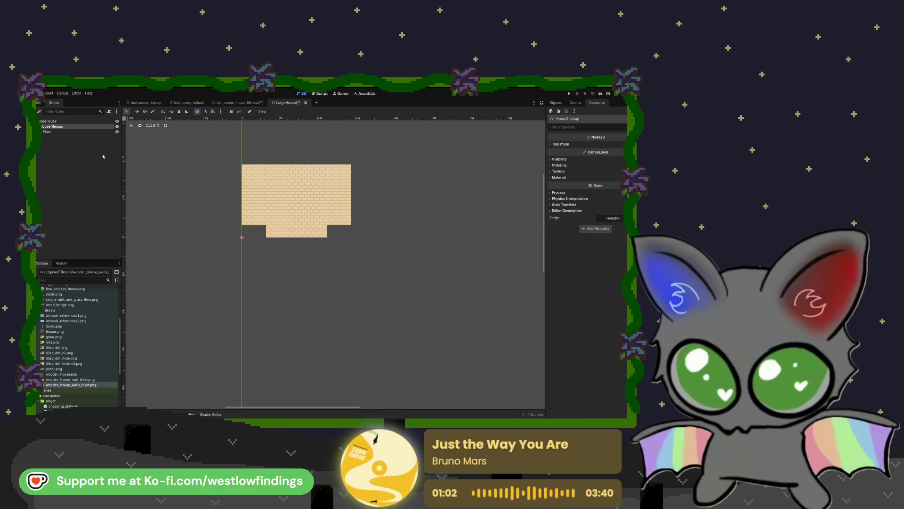
{"action": "key", "text": "ctrl+a"}
{"action": "key", "text": "Return"}
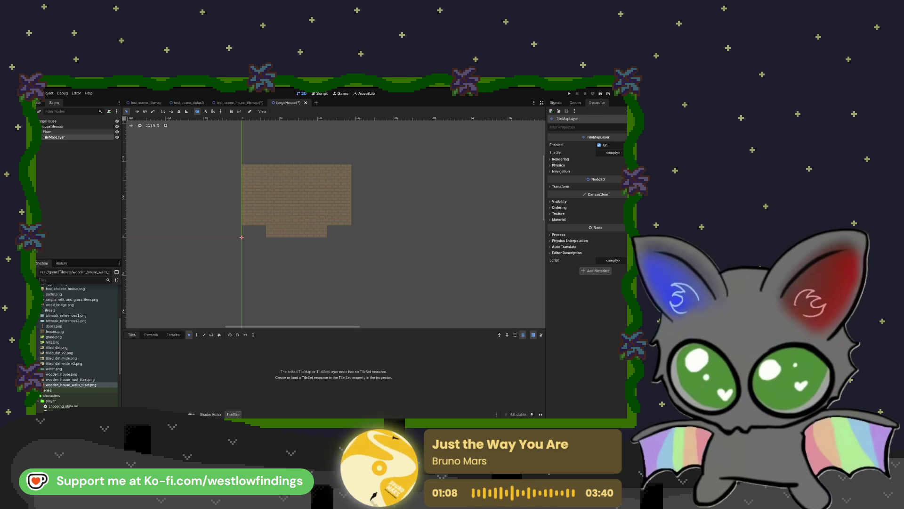
{"action": "type", "text": "Walls"}
{"action": "key", "text": "Return"}
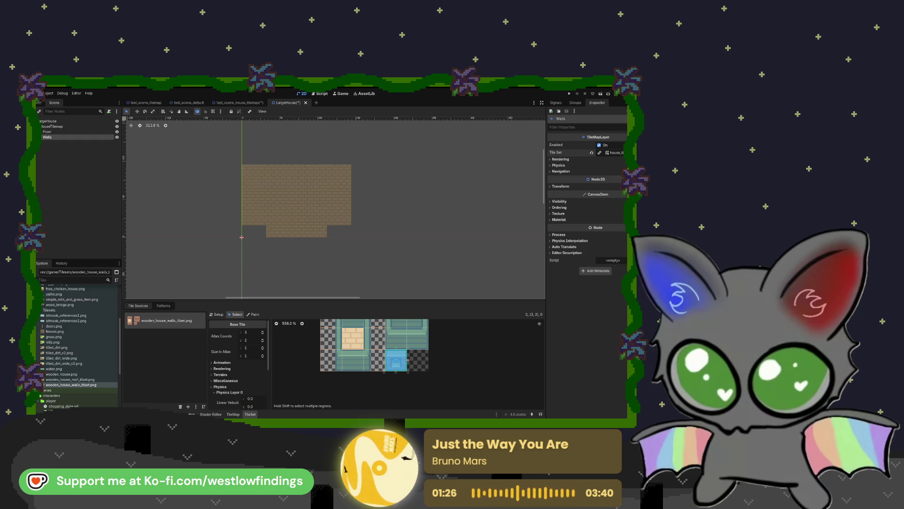
Assign the house tileset to the Walls layer, then select the Floor layer
{"action": "left_click", "coordinate": [253, 314]}
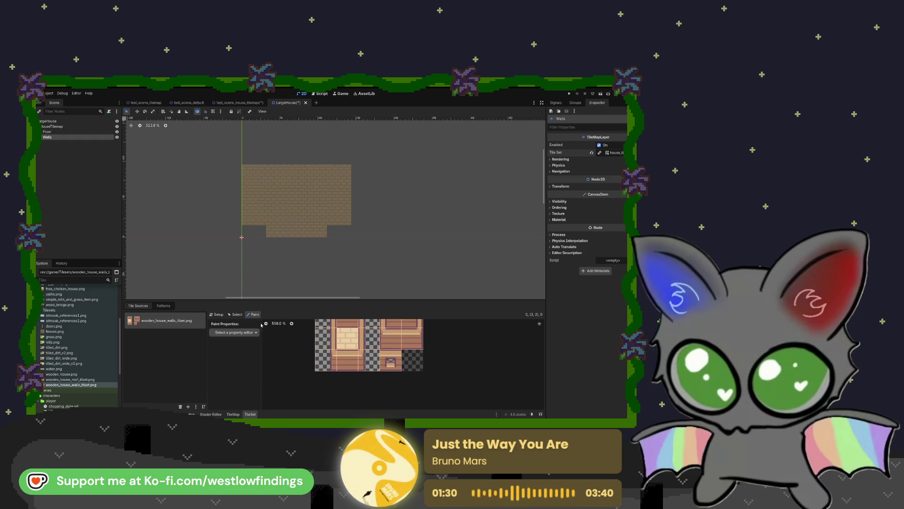
{"action": "scroll", "coordinate": [221, 158], "scroll_direction": "up", "scroll_amount": 3}
{"action": "scroll", "coordinate": [359, 354], "scroll_direction": "up", "scroll_amount": 2}
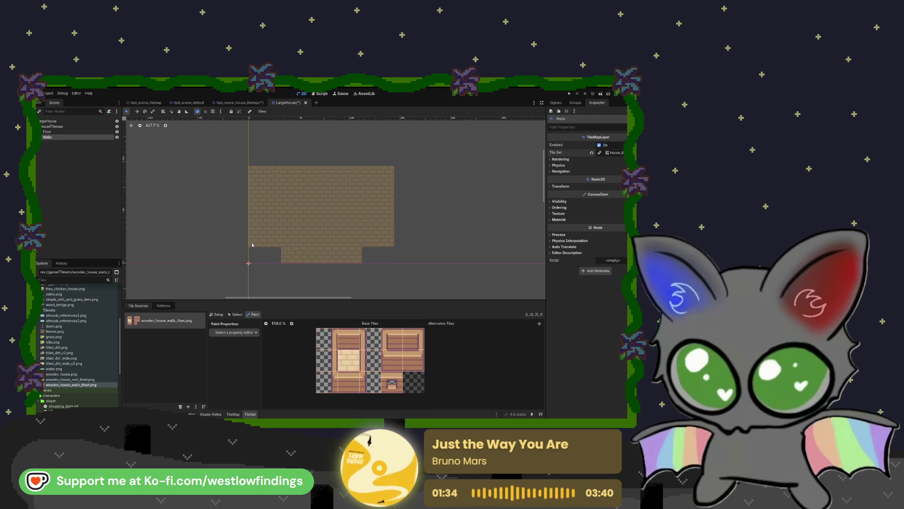
{"action": "left_click", "coordinate": [254, 179]}
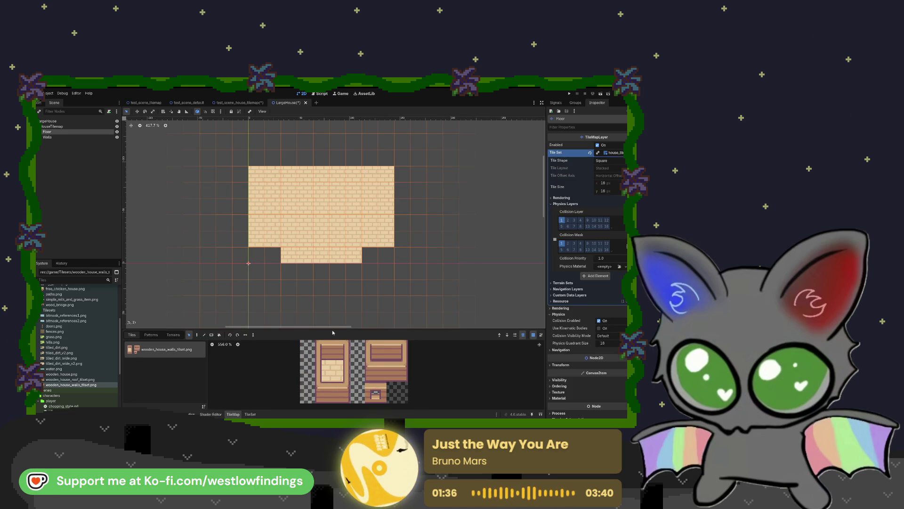
On the Walls layer, paint the top-left corner, the left wall and a base tile below it
{"action": "left_click", "coordinate": [47, 137]}
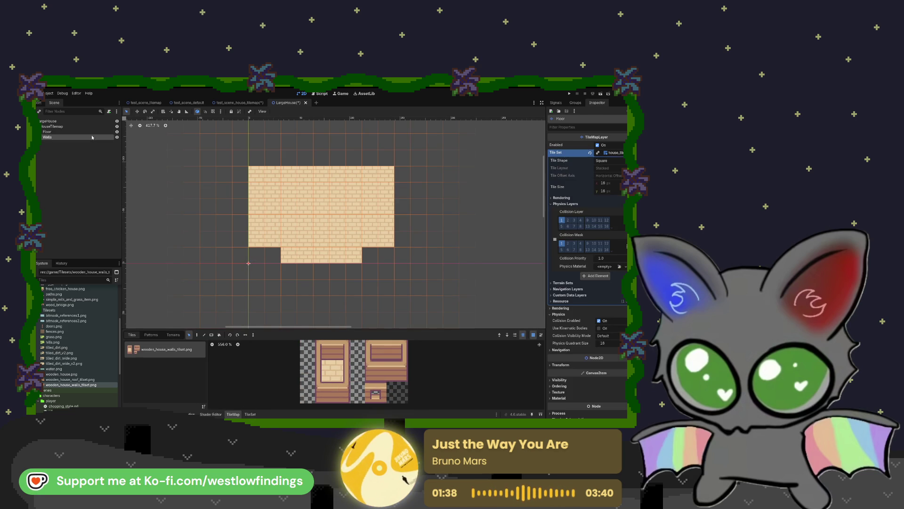
{"action": "left_click", "coordinate": [313, 351]}
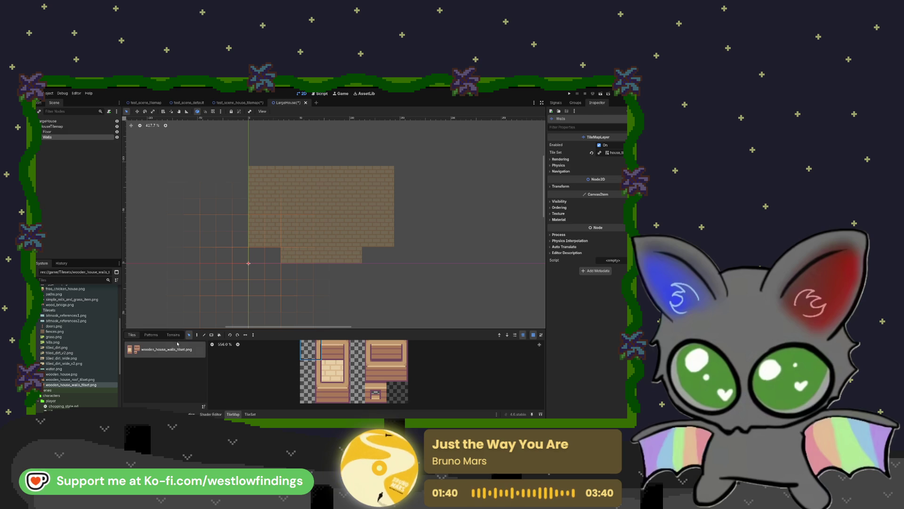
{"action": "left_click", "coordinate": [197, 335]}
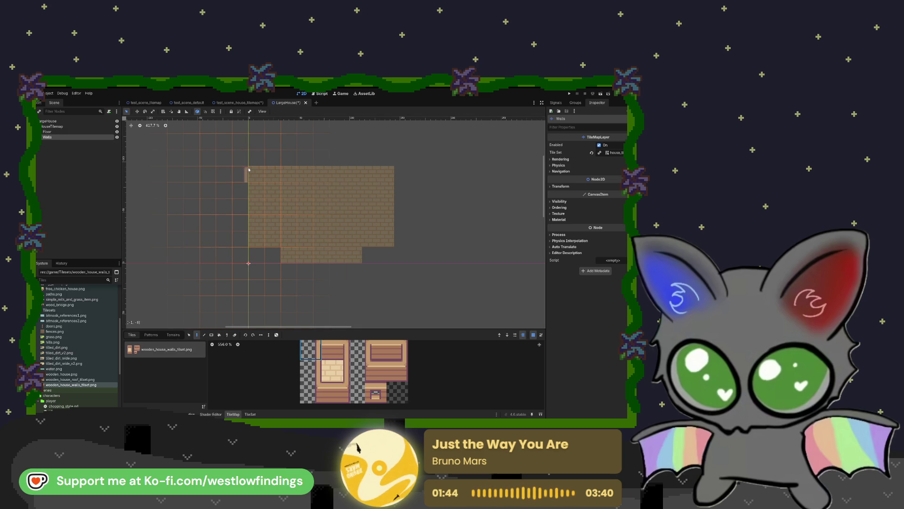
{"action": "left_click", "coordinate": [248, 169]}
{"action": "left_click", "coordinate": [310, 370]}
{"action": "left_click_drag", "start_coordinate": [246, 185], "coordinate": [250, 245]}
{"action": "right_click", "coordinate": [261, 239]}
{"action": "left_click", "coordinate": [310, 392]}
{"action": "left_click", "coordinate": [332, 392]}
{"action": "left_click", "coordinate": [255, 256]}
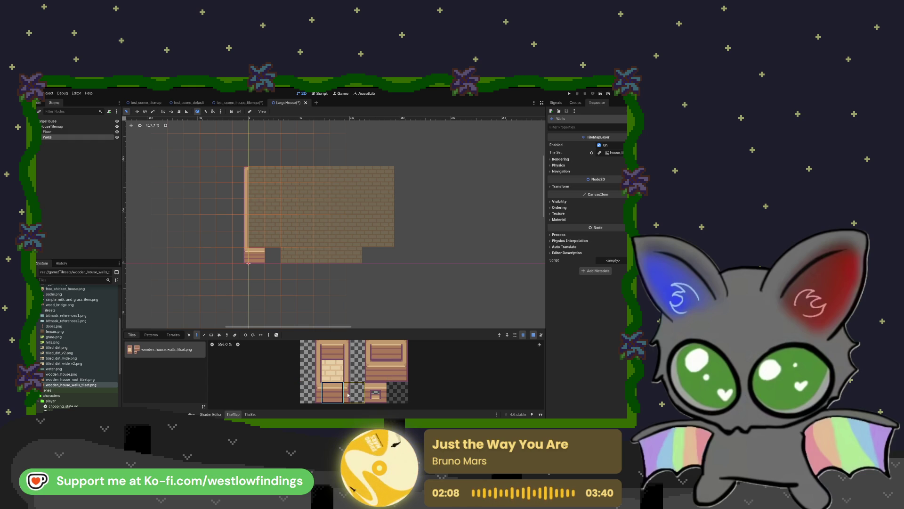
Place the wooden base tile at the bottom-left corner and extend the left wall up one tile
{"action": "left_click", "coordinate": [347, 349]}
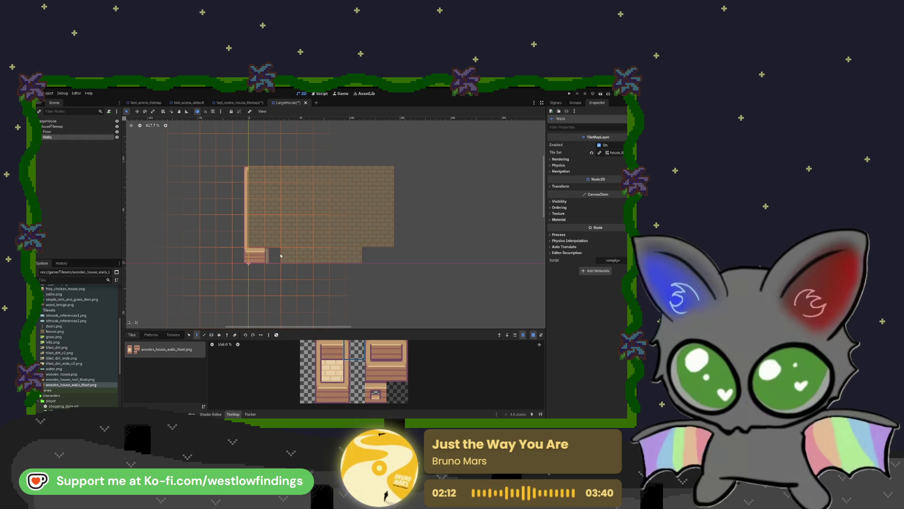
{"action": "left_click", "coordinate": [325, 398]}
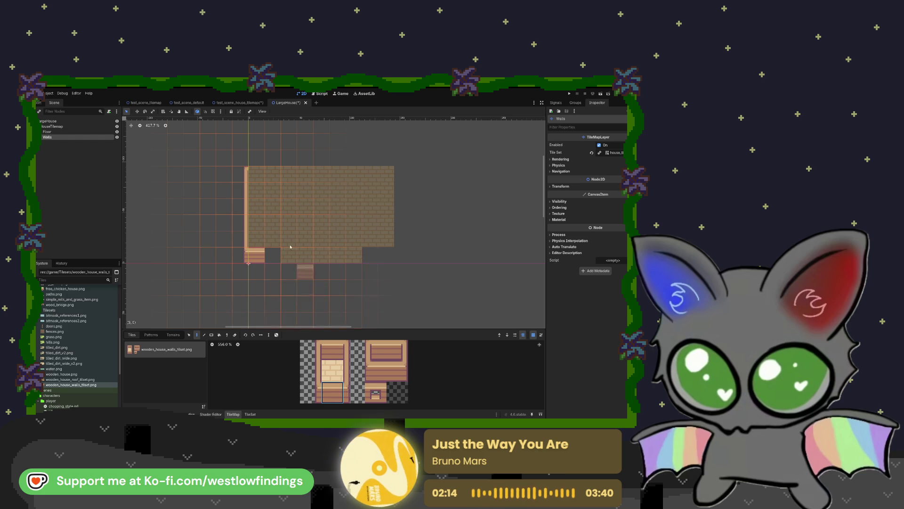
{"action": "left_click", "coordinate": [272, 254]}
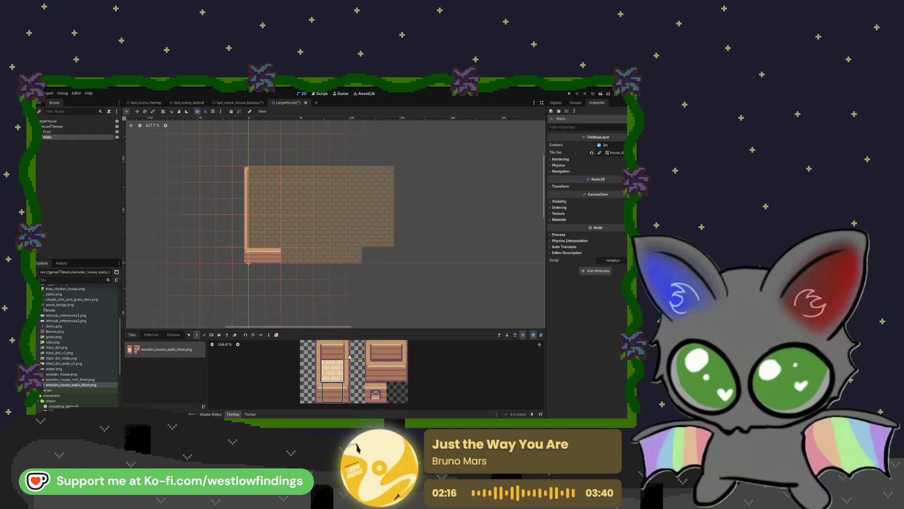
{"action": "left_click", "coordinate": [352, 370]}
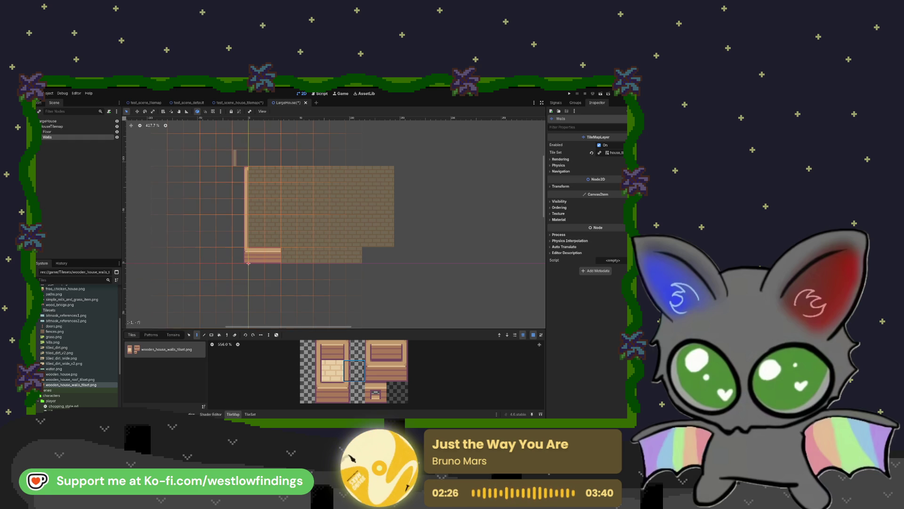
{"action": "left_click", "coordinate": [310, 370]}
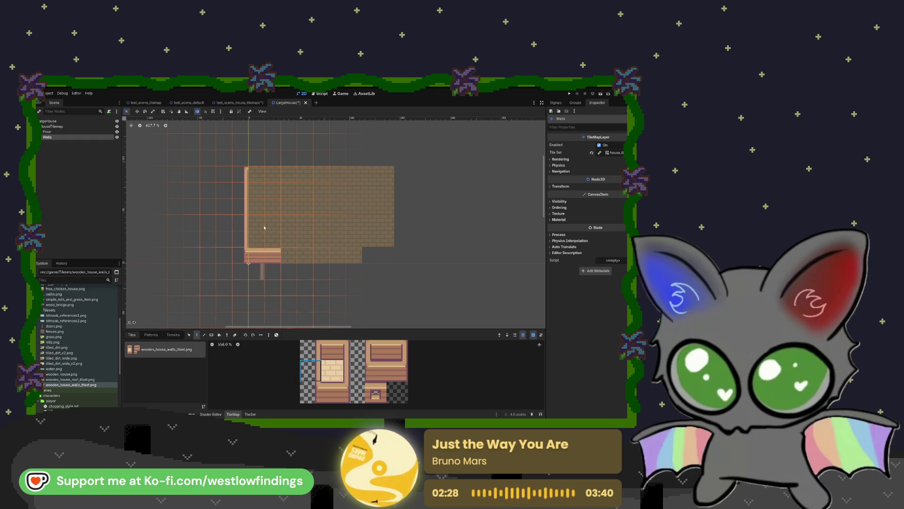
{"action": "left_click", "coordinate": [310, 349]}
{"action": "left_click", "coordinate": [241, 159]}
Paint the top wall along the floor's upper edge and the right wall down its right edge
{"action": "left_click", "coordinate": [332, 354]}
{"action": "left_click_drag", "start_coordinate": [256, 158], "coordinate": [386, 162]}
{"action": "left_click", "coordinate": [354, 370]}
{"action": "left_click_drag", "start_coordinate": [397, 177], "coordinate": [404, 237]}
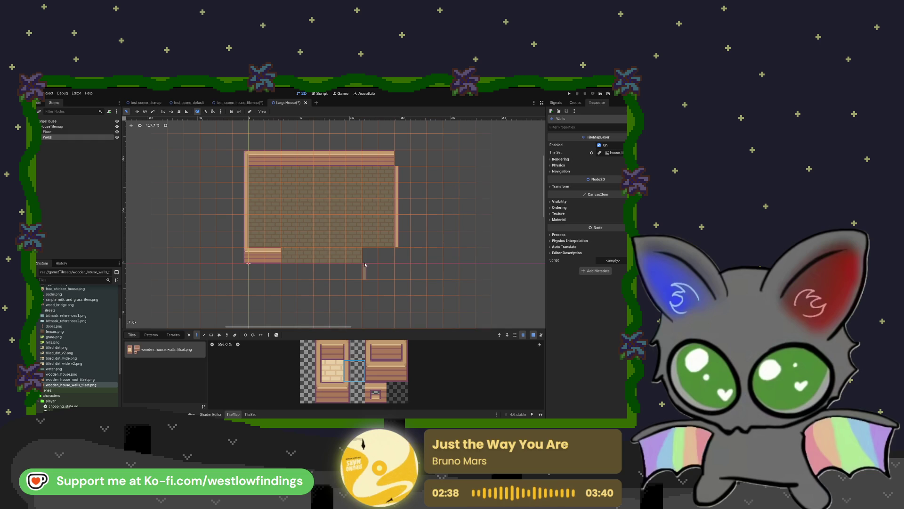
Fill the top-right wall corner and add wall pieces at the right wall's bottom
{"action": "left_click", "coordinate": [346, 348]}
{"action": "left_click", "coordinate": [397, 159]}
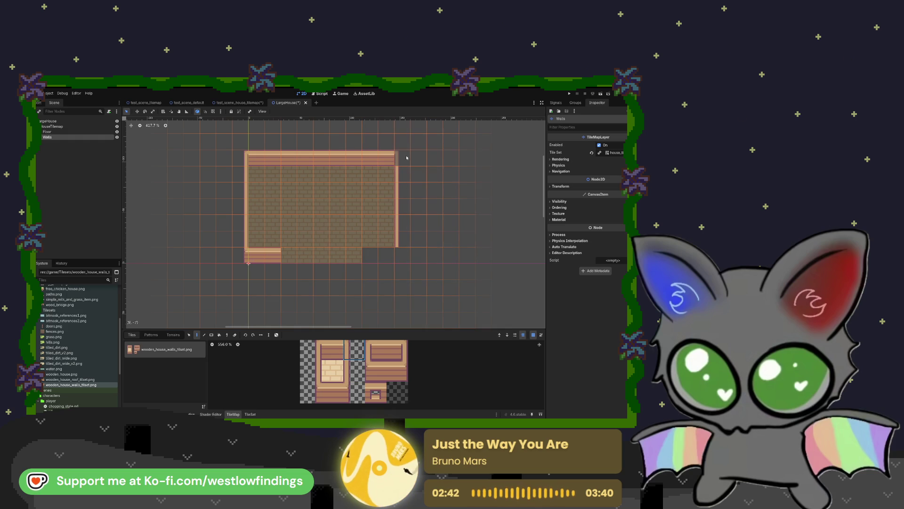
{"action": "left_click", "coordinate": [348, 391]}
{"action": "left_click", "coordinate": [393, 255]}
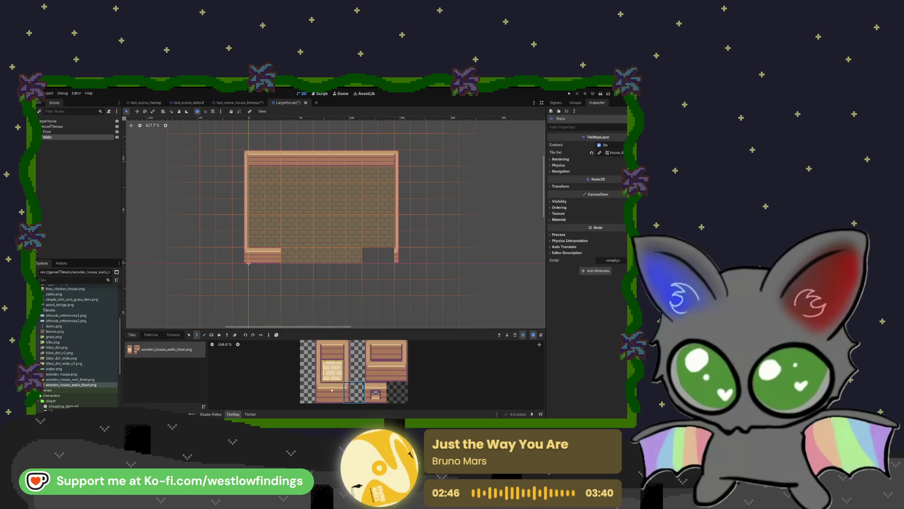
{"action": "left_click", "coordinate": [328, 393]}
{"action": "left_click", "coordinate": [385, 254]}
{"action": "left_click", "coordinate": [370, 254]}
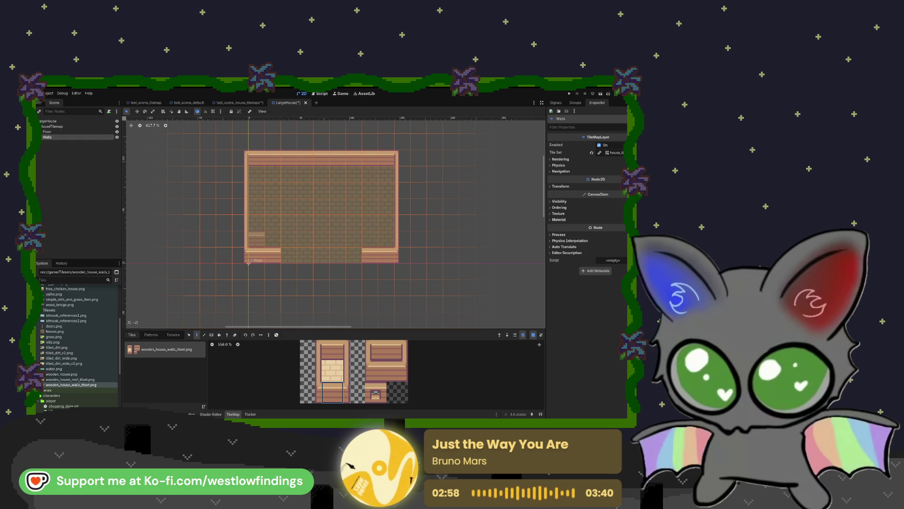
Erase the bottom-left and bottom-right wall tiles and repaint them with plank wall tiles
{"action": "key", "text": "e"}
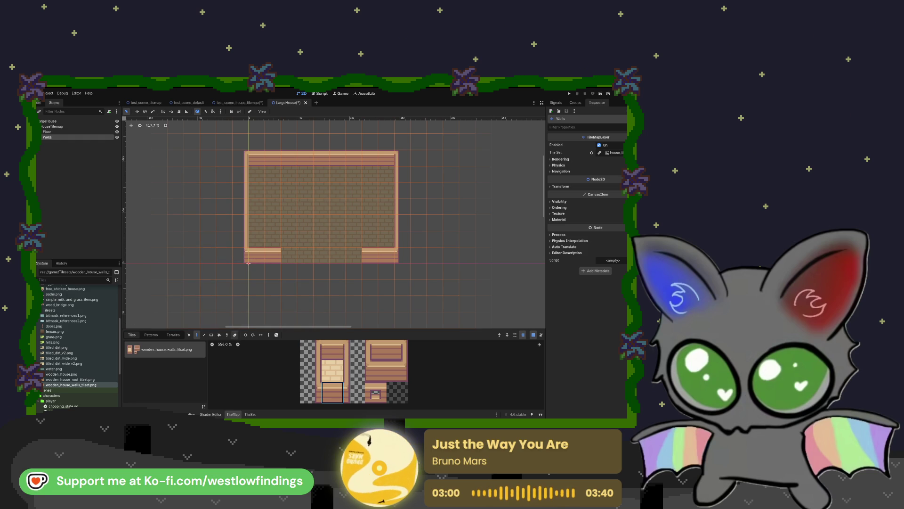
{"action": "left_click_drag", "start_coordinate": [278, 257], "coordinate": [266, 256]}
{"action": "left_click_drag", "start_coordinate": [370, 253], "coordinate": [401, 254]}
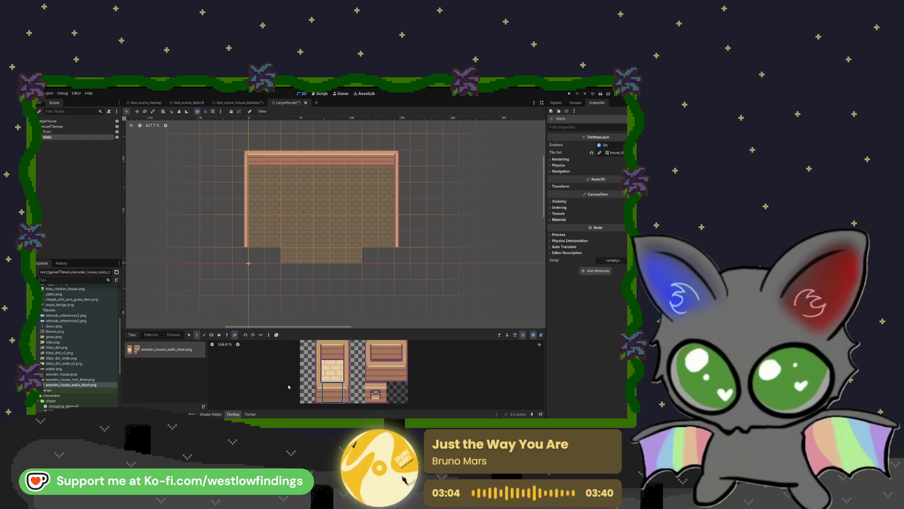
{"action": "left_click", "coordinate": [332, 392]}
{"action": "left_click", "coordinate": [235, 335]}
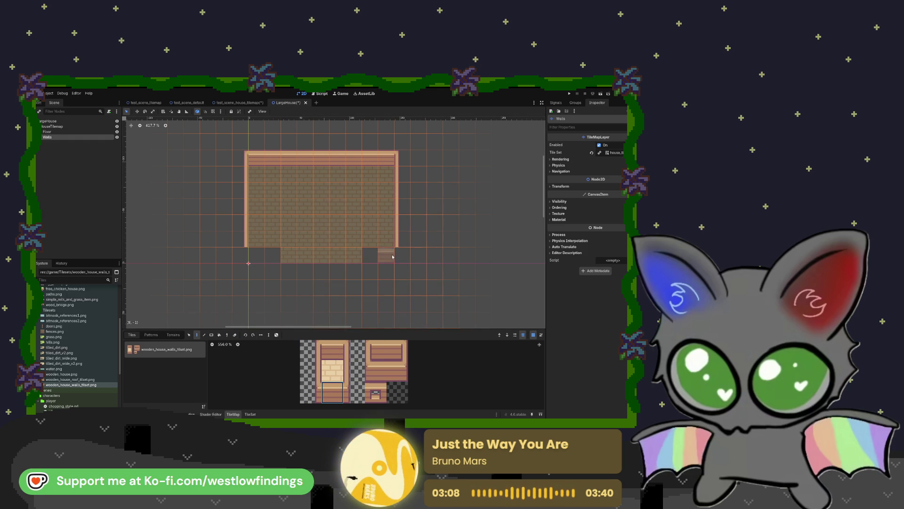
{"action": "left_click", "coordinate": [385, 239]}
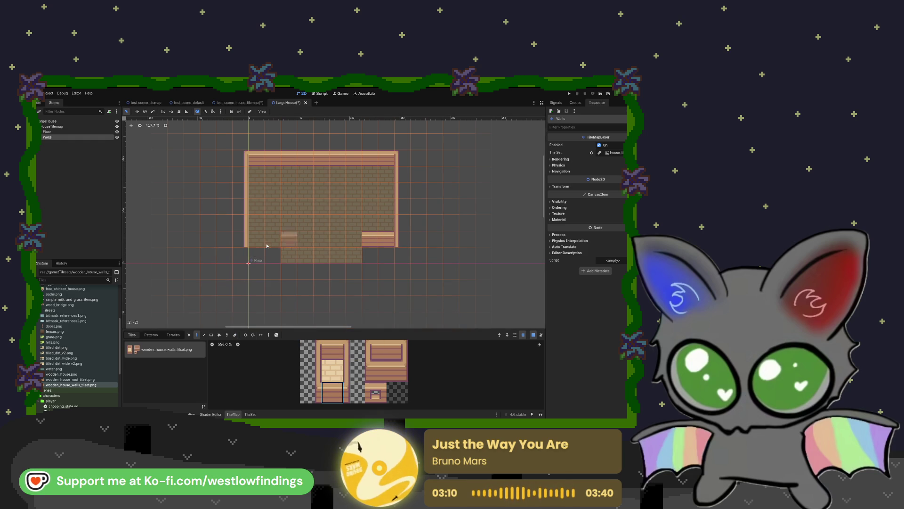
{"action": "left_click_drag", "start_coordinate": [265, 238], "coordinate": [265, 255]}
{"action": "left_click", "coordinate": [234, 334]}
{"action": "left_click", "coordinate": [265, 255]}
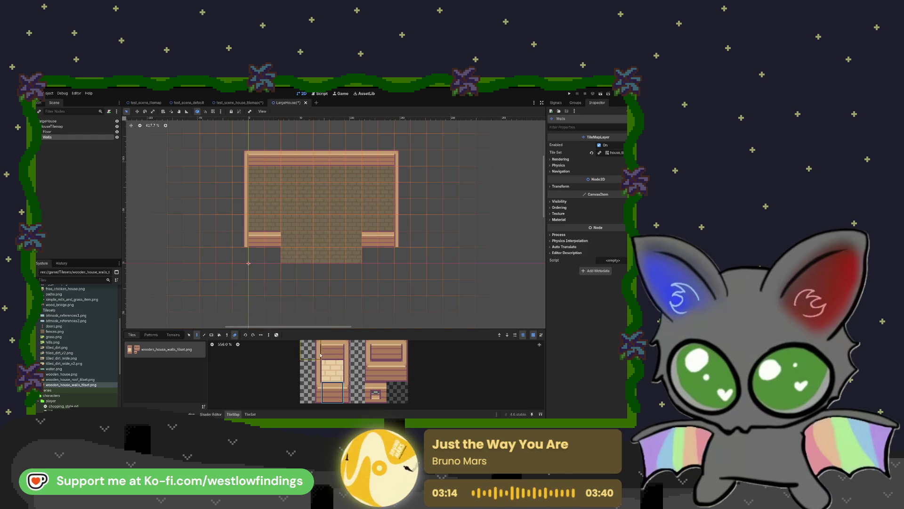
With the eraser off, fill the bottom-right wall gap using the lower wall tile
{"action": "left_click", "coordinate": [310, 392]}
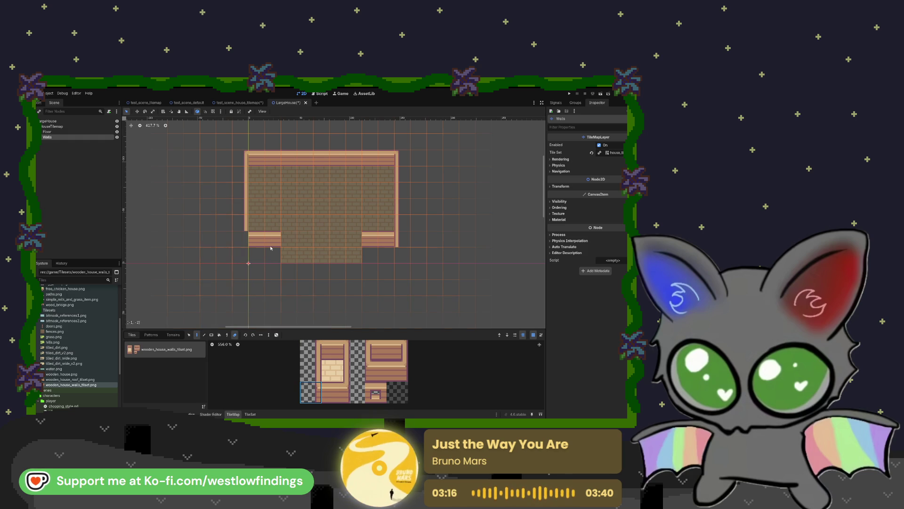
{"action": "left_click", "coordinate": [235, 335]}
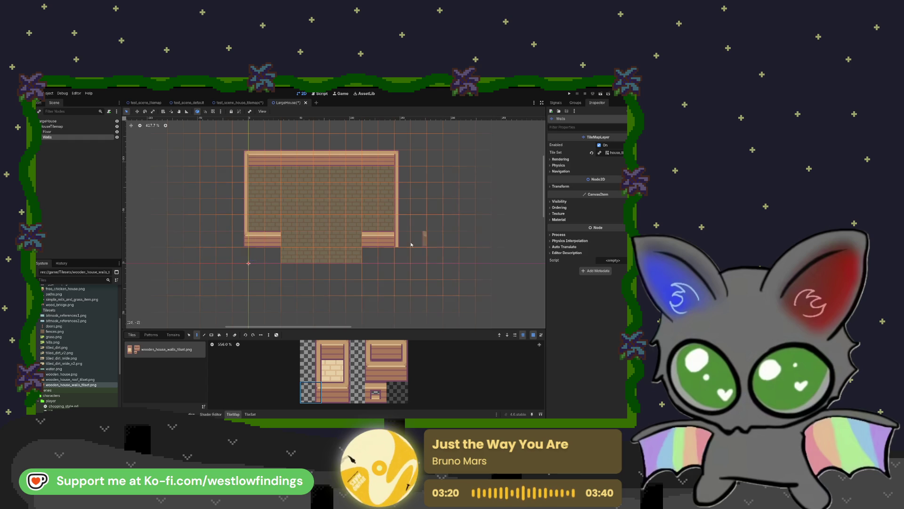
{"action": "left_click", "coordinate": [396, 238]}
{"action": "left_click", "coordinate": [333, 391]}
{"action": "left_click", "coordinate": [386, 239]}
{"action": "left_click", "coordinate": [354, 392]}
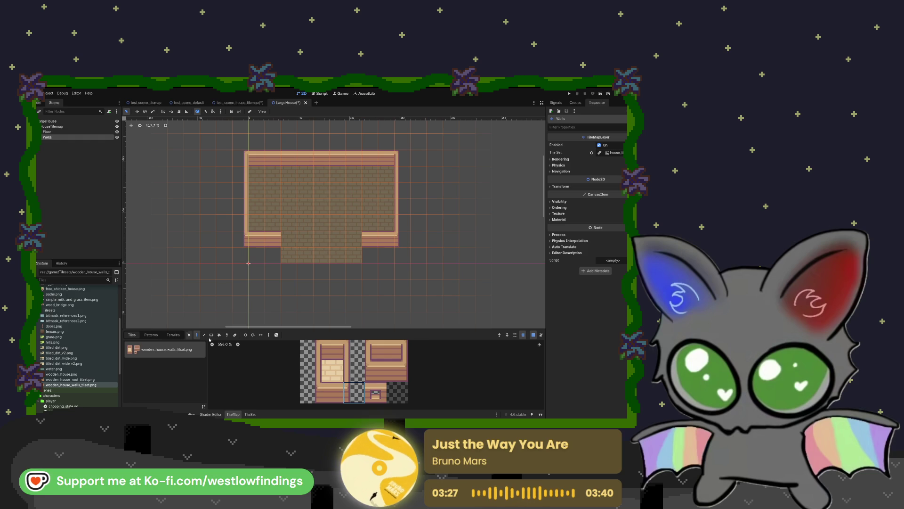
Paint wall-end tiles at the bottom-left and bottom-right, plus a thin strip beside the entrance
{"action": "left_click", "coordinate": [381, 345]}
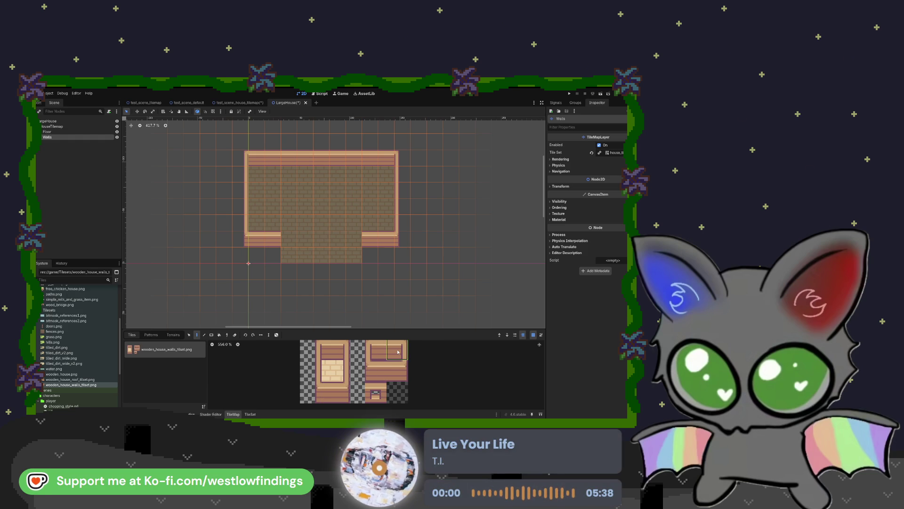
{"action": "left_click", "coordinate": [274, 240]}
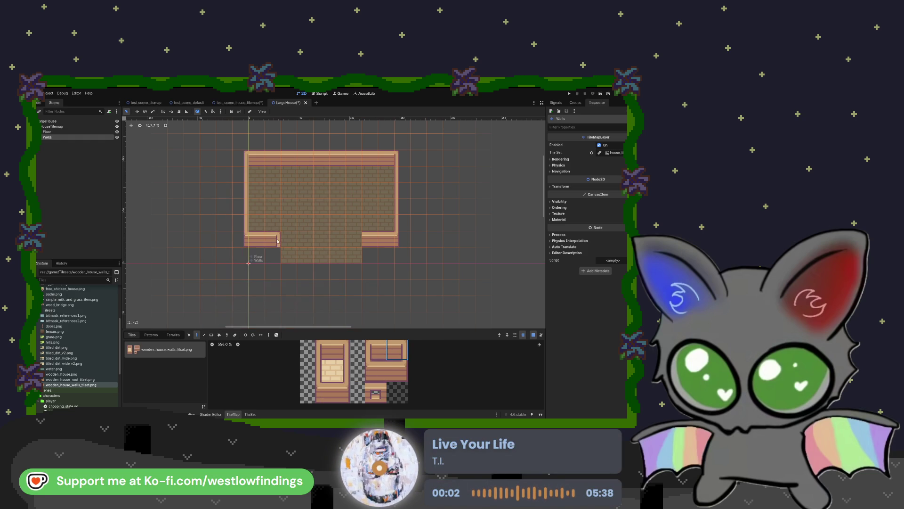
{"action": "left_click", "coordinate": [369, 239]}
{"action": "left_click", "coordinate": [376, 349]}
{"action": "left_click", "coordinate": [371, 239]}
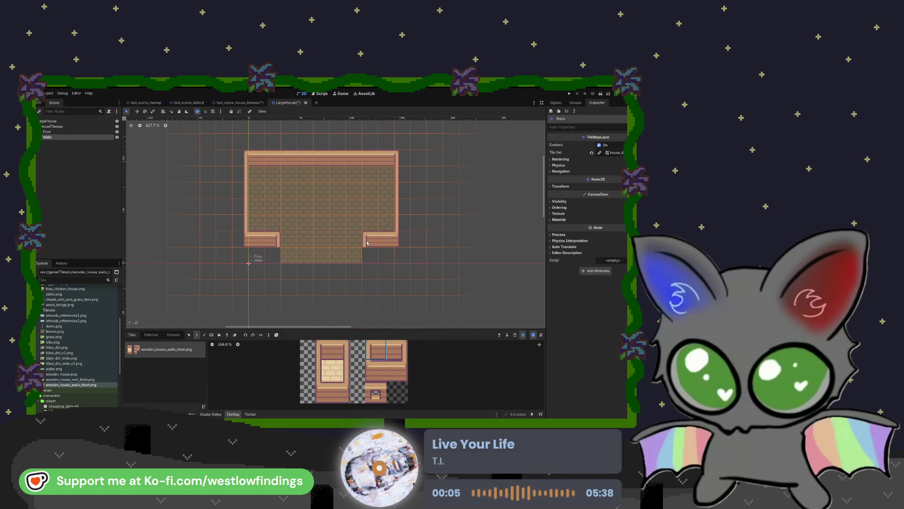
{"action": "left_click", "coordinate": [347, 372]}
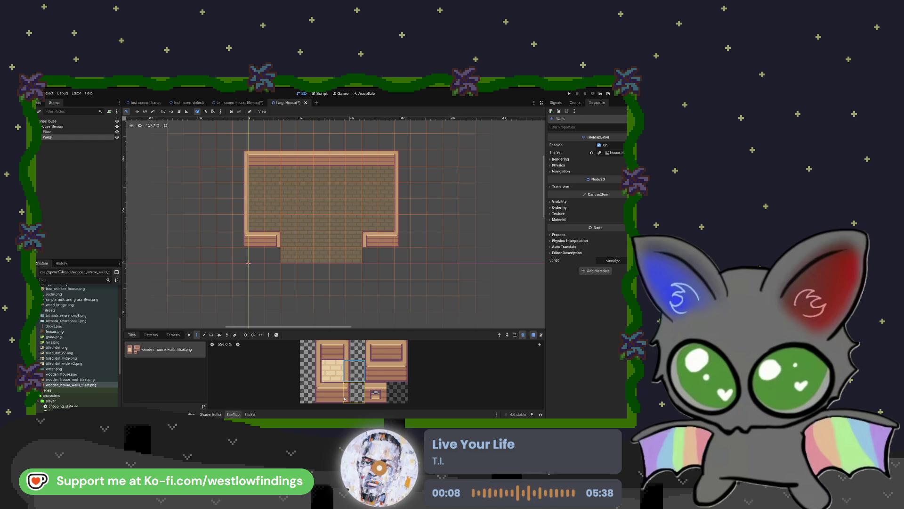
{"action": "left_click", "coordinate": [354, 392]}
{"action": "left_click_drag", "start_coordinate": [364, 252], "coordinate": [364, 273]}
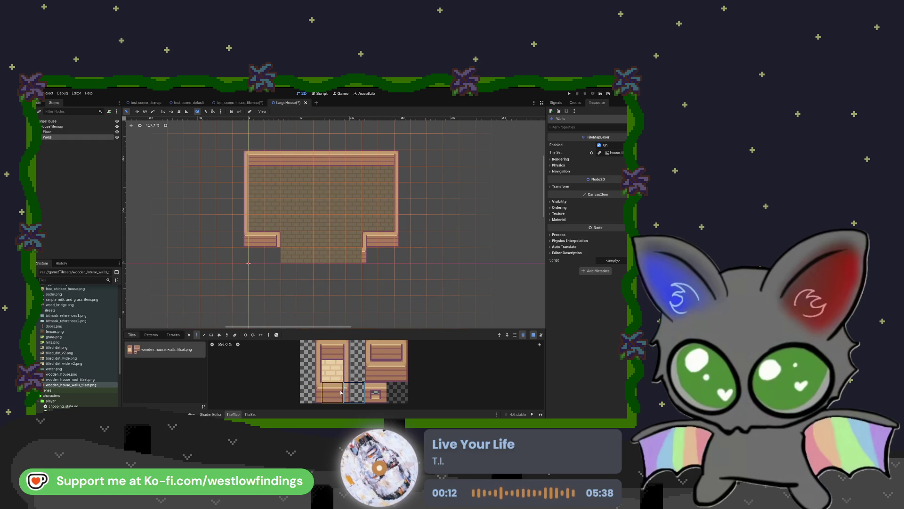
Paint plank wall tiles on both sides of the entrance notch
{"action": "left_click", "coordinate": [310, 392]}
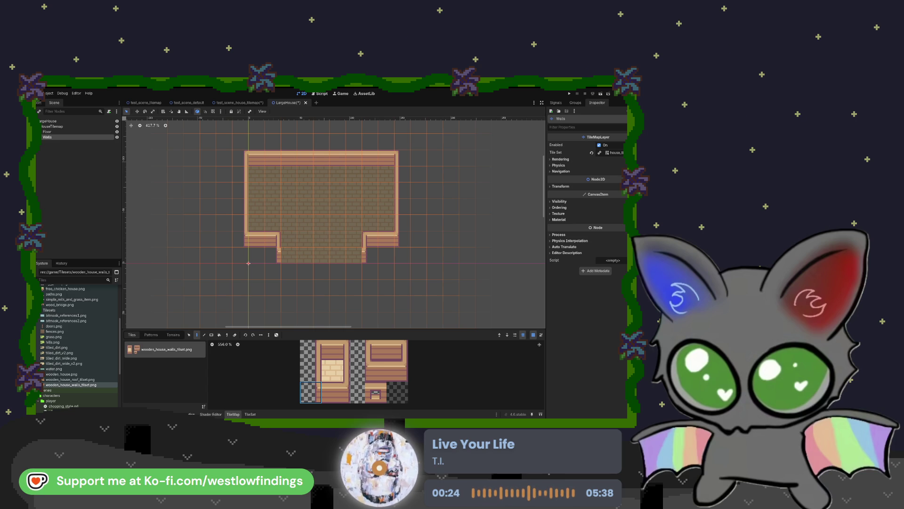
{"action": "left_click", "coordinate": [332, 392]}
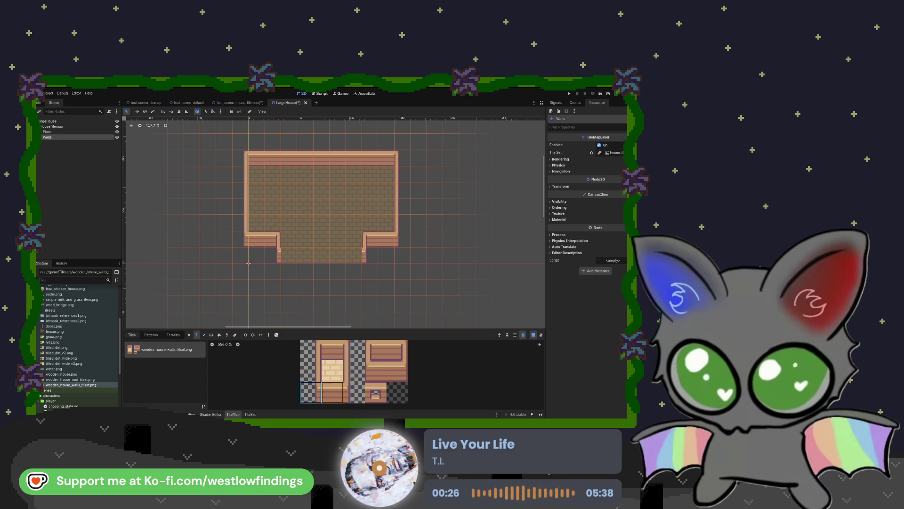
{"action": "left_click", "coordinate": [289, 256]}
{"action": "left_click", "coordinate": [355, 255]}
{"action": "left_click", "coordinate": [338, 255]}
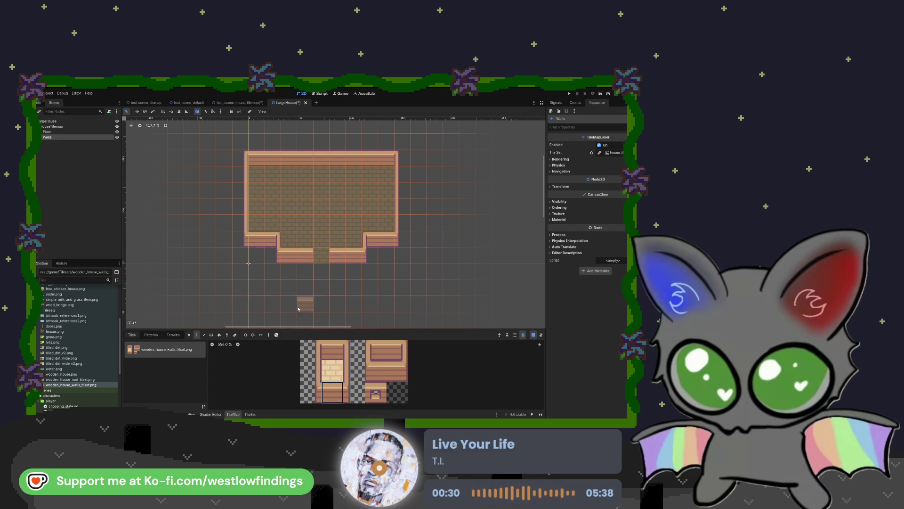
Place small door tiles on both wall ledges, two on the bottom wall and two on the top wall
{"action": "left_click", "coordinate": [376, 392]}
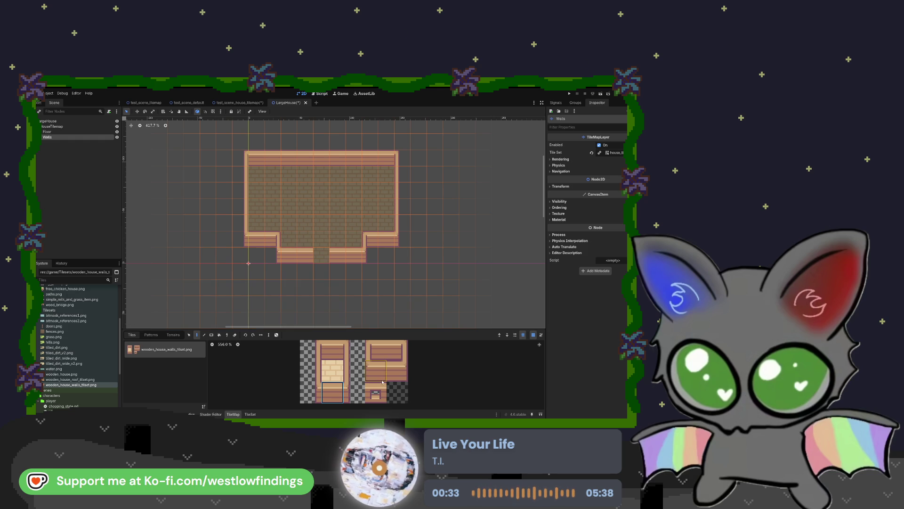
{"action": "left_click", "coordinate": [383, 242]}
{"action": "left_click", "coordinate": [256, 241]}
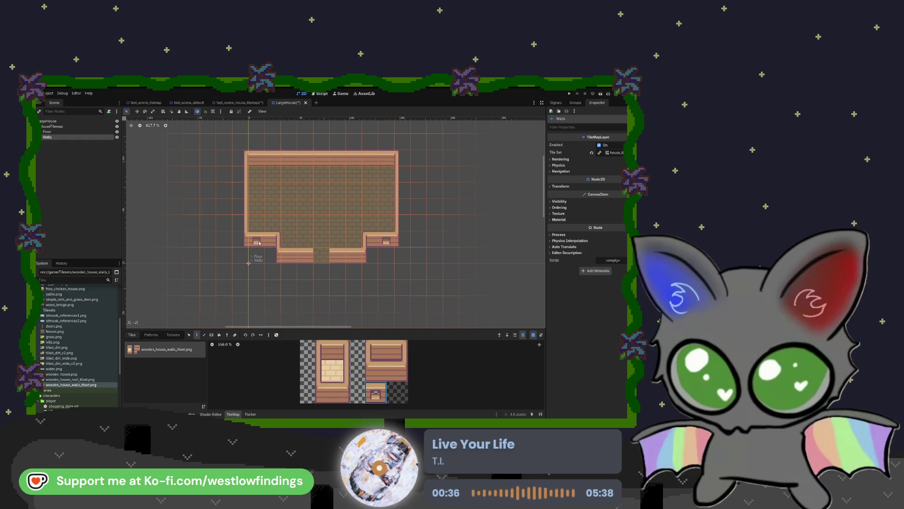
{"action": "left_click", "coordinate": [294, 258]}
{"action": "left_click", "coordinate": [358, 259]}
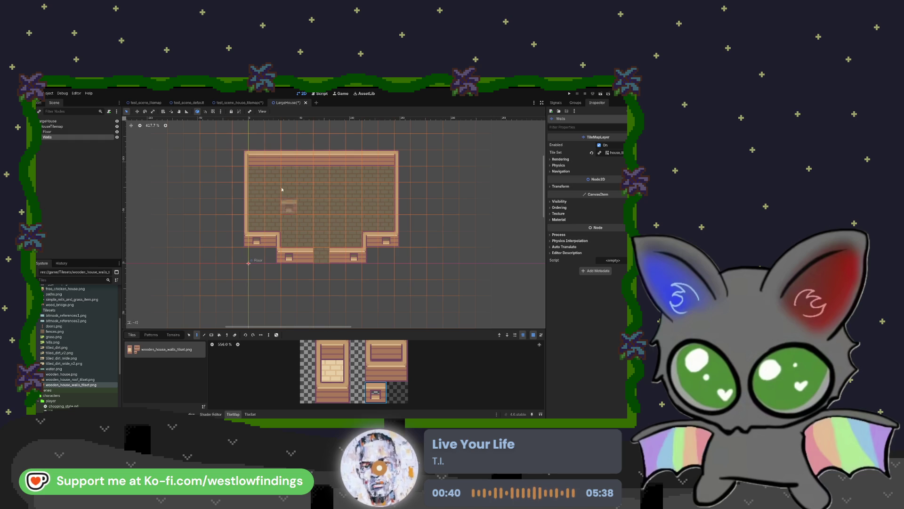
{"action": "left_click", "coordinate": [290, 160]}
{"action": "left_click", "coordinate": [354, 159]}
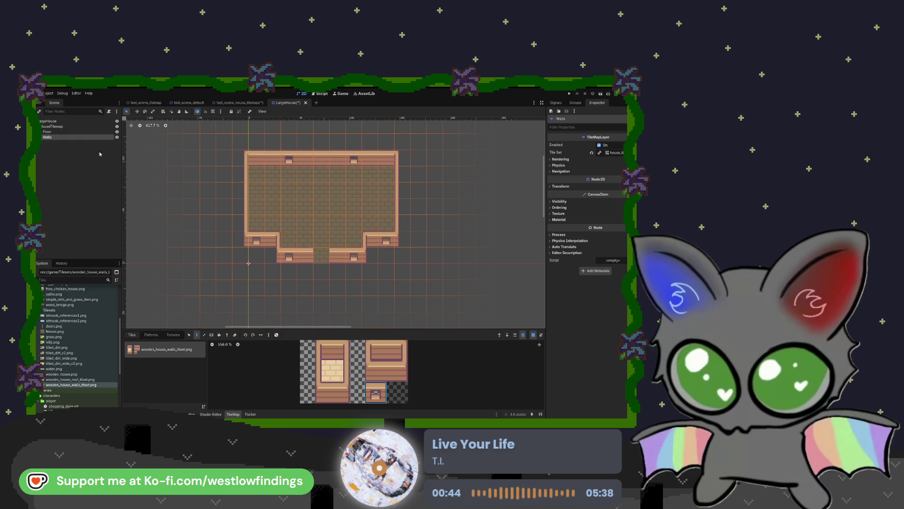
{"action": "left_click", "coordinate": [83, 126]}
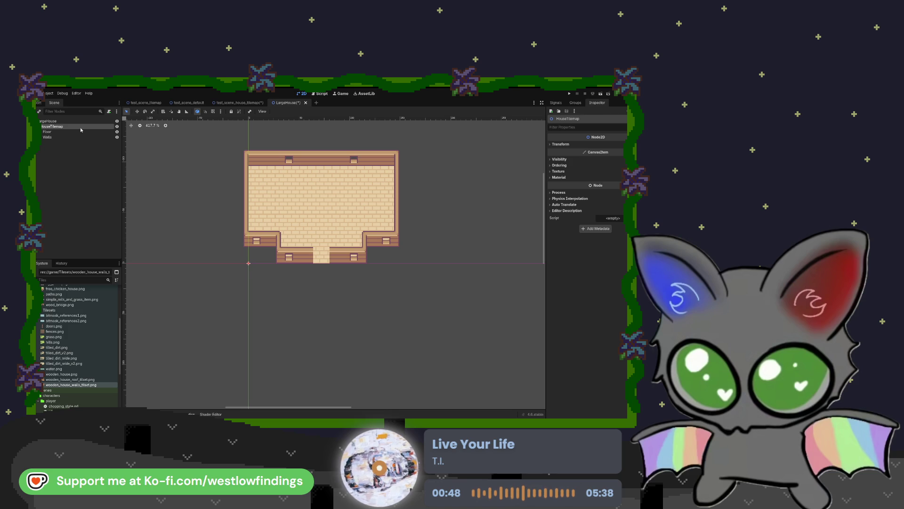
Add a new TileMapLayer under HouseTilemap and rename it Furniture
{"action": "key", "text": "ctrl+v"}
{"action": "key", "text": "F2"}
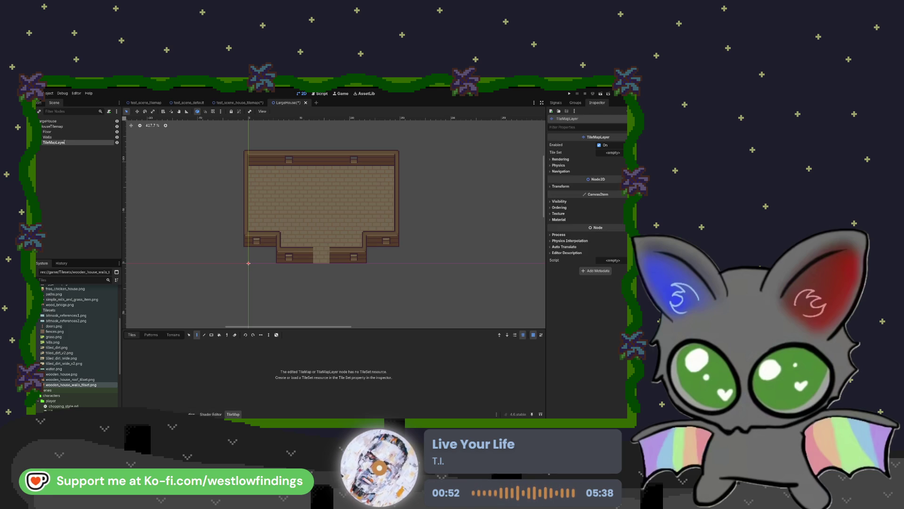
{"action": "type", "text": "Furniture"}
{"action": "key", "text": "Return"}
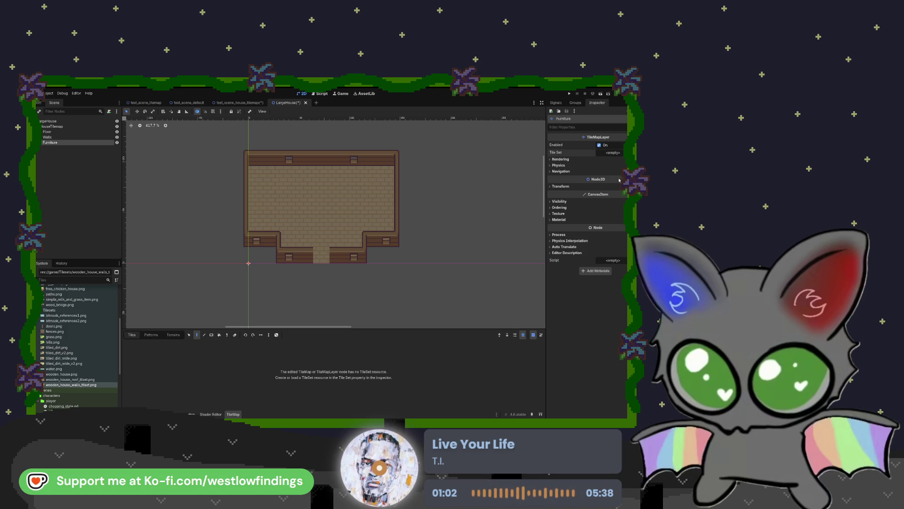
Give the Furniture layer the house tileset in its Tile Set property
{"action": "key", "text": "ctrl+z"}
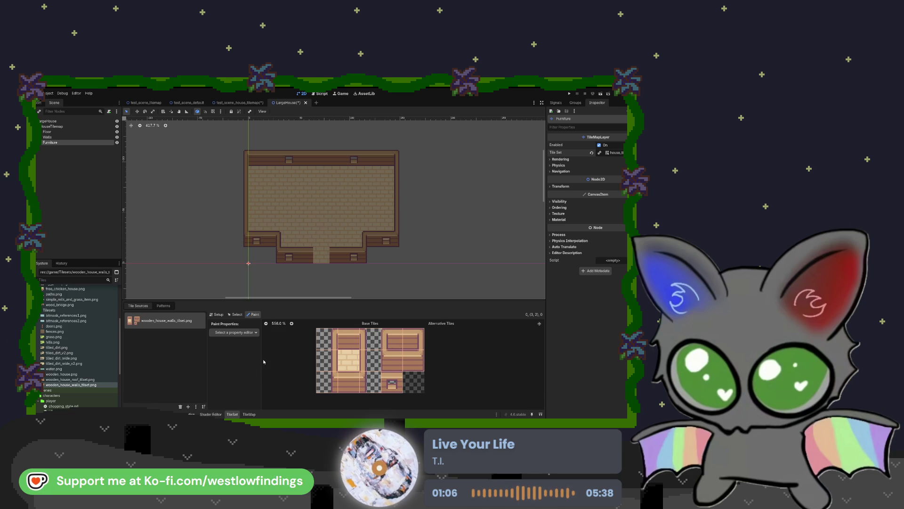
{"action": "scroll", "coordinate": [99, 356], "scroll_direction": "down", "scroll_amount": 5}
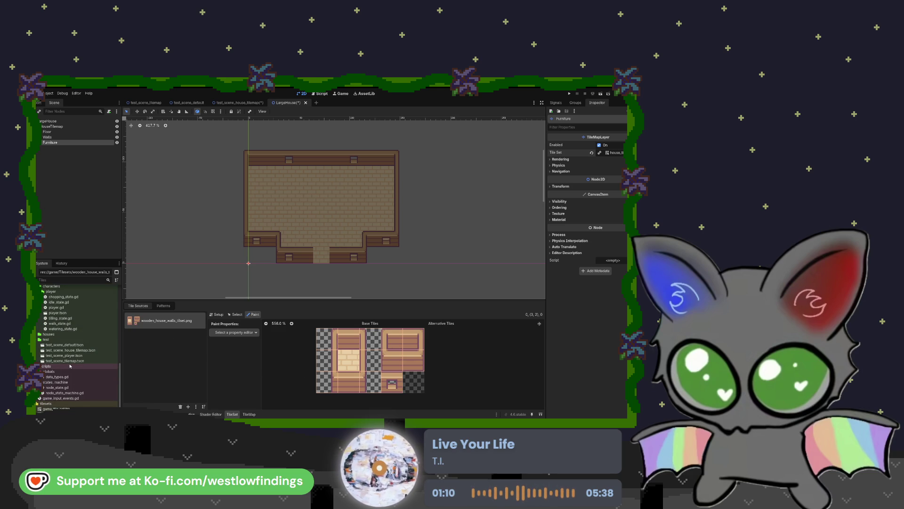
{"action": "scroll", "coordinate": [70, 365], "scroll_direction": "up", "scroll_amount": 5}
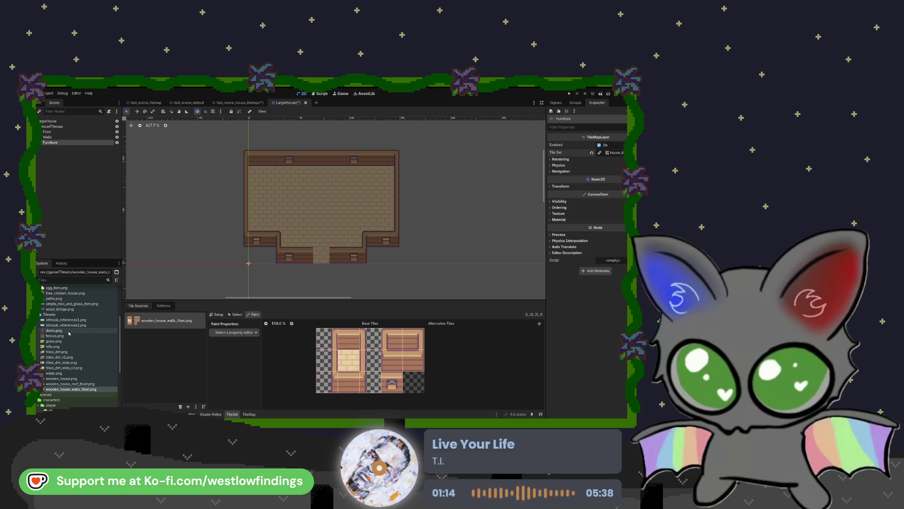
{"action": "scroll", "coordinate": [69, 333], "scroll_direction": "up", "scroll_amount": 3}
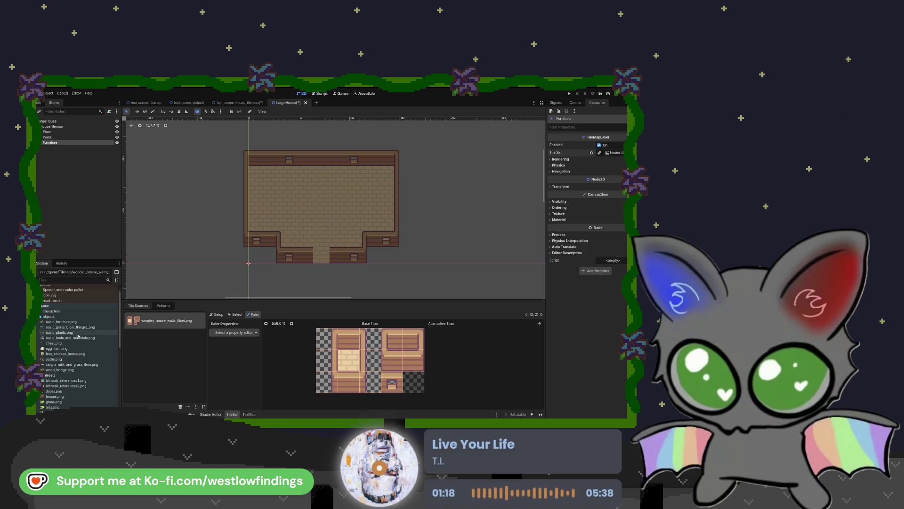
Add basic_furniture.png as a new tile source and create the plant tile
{"action": "left_click", "coordinate": [75, 322]}
{"action": "left_click_drag", "start_coordinate": [74, 322], "coordinate": [162, 355]}
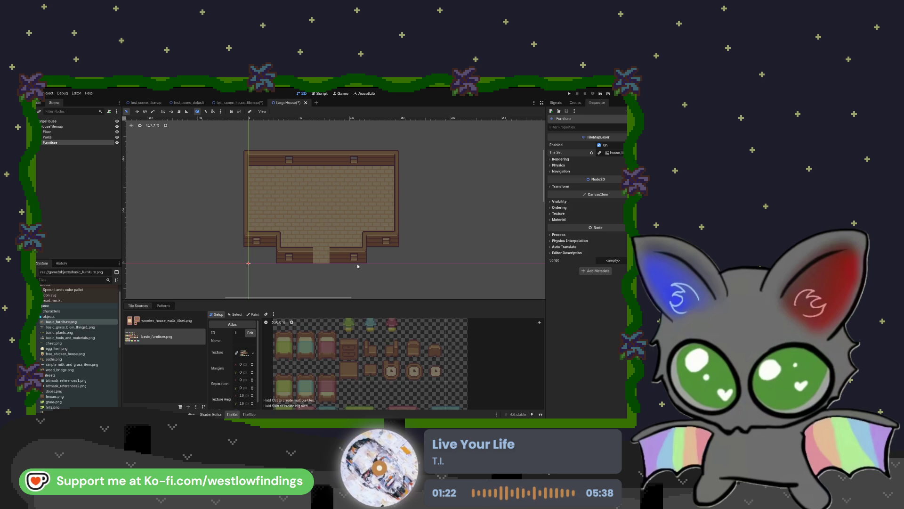
{"action": "scroll", "coordinate": [325, 368], "scroll_direction": "down", "scroll_amount": 3}
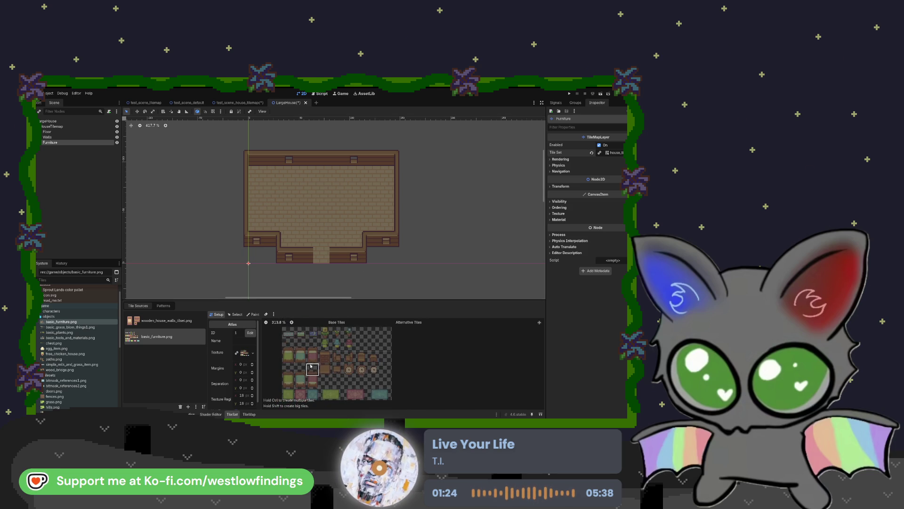
{"action": "left_click", "coordinate": [328, 369]}
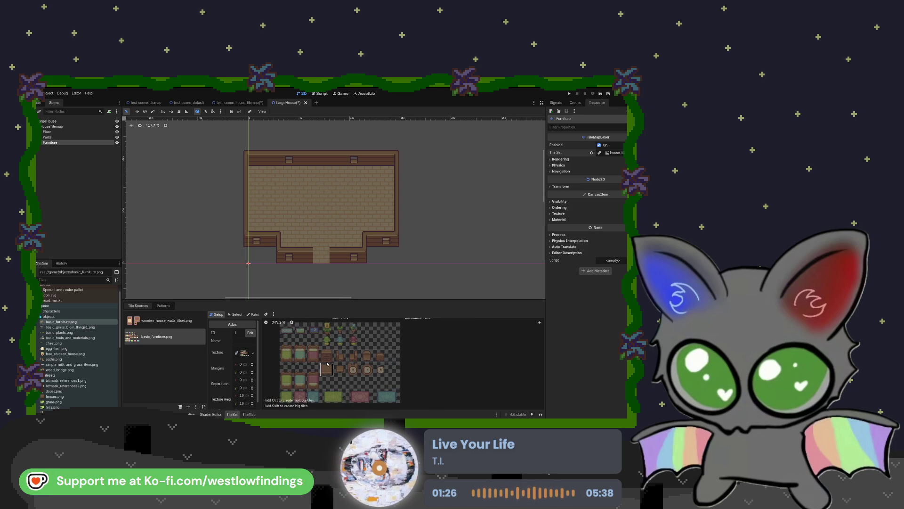
{"action": "left_click", "coordinate": [326, 343]}
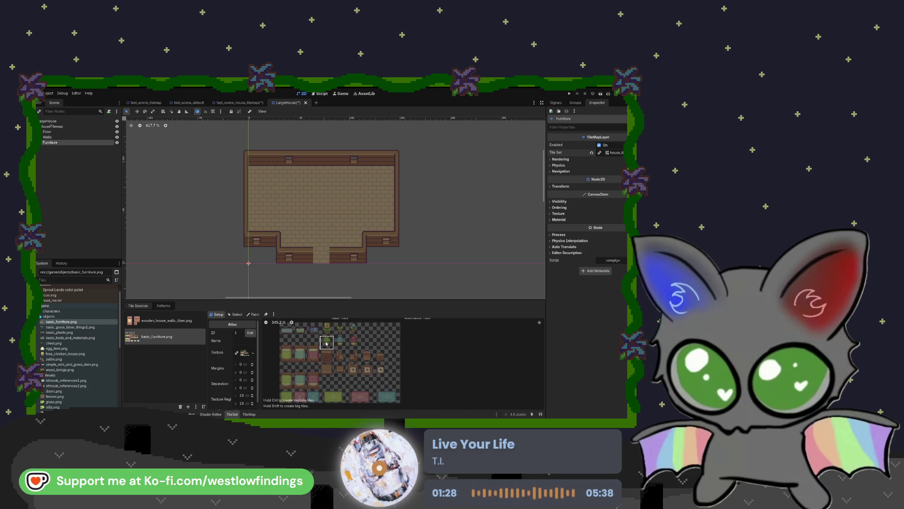
{"action": "scroll", "coordinate": [296, 336], "scroll_direction": "up", "scroll_amount": 1}
{"action": "scroll", "coordinate": [296, 335], "scroll_direction": "up", "scroll_amount": 1}
Create furniture tiles across the top rows, teal and pink beds, and the cabinet, chair and clock rows
{"action": "mouse_move", "coordinate": [296, 332]}
{"action": "left_mouse_down"}
{"action": "mouse_move", "coordinate": [379, 329]}
{"action": "mouse_move", "coordinate": [344, 343]}
{"action": "left_mouse_up"}
{"action": "left_click", "coordinate": [362, 363]}
{"action": "scroll", "coordinate": [362, 373], "scroll_direction": "down", "scroll_amount": 2}
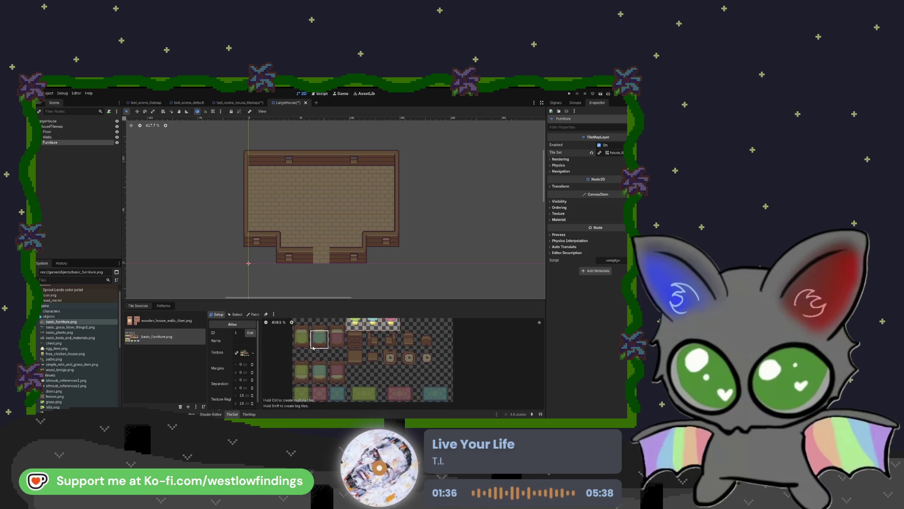
{"action": "left_click_drag", "start_coordinate": [316, 333], "coordinate": [338, 335]}
{"action": "scroll", "coordinate": [358, 357], "scroll_direction": "down", "scroll_amount": 1}
{"action": "scroll", "coordinate": [359, 356], "scroll_direction": "down", "scroll_amount": 1}
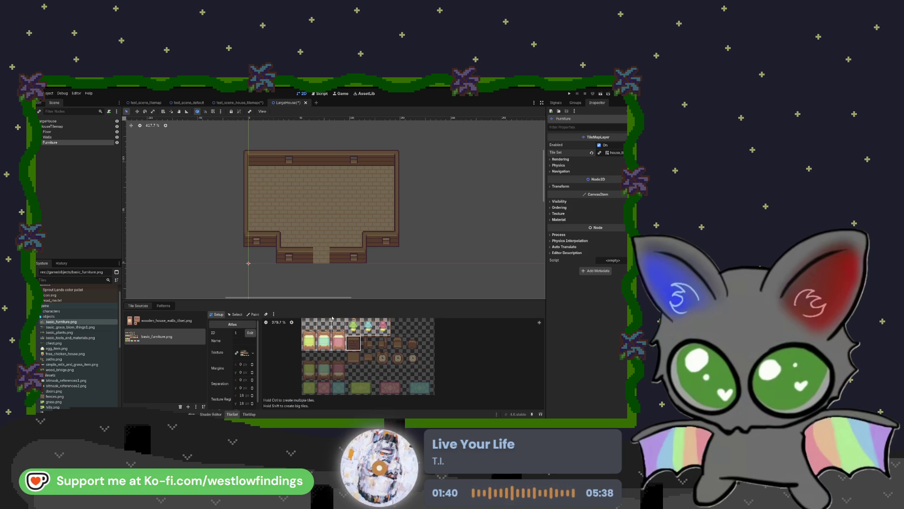
{"action": "left_click_drag", "start_coordinate": [322, 300], "coordinate": [322, 232]}
{"action": "scroll", "coordinate": [354, 328], "scroll_direction": "up", "scroll_amount": 3}
{"action": "mouse_move", "coordinate": [359, 309]}
{"action": "left_mouse_down"}
{"action": "mouse_move", "coordinate": [437, 306]}
{"action": "mouse_move", "coordinate": [437, 325]}
{"action": "mouse_move", "coordinate": [292, 328]}
{"action": "mouse_move", "coordinate": [303, 365]}
{"action": "mouse_move", "coordinate": [447, 365]}
{"action": "left_mouse_up"}
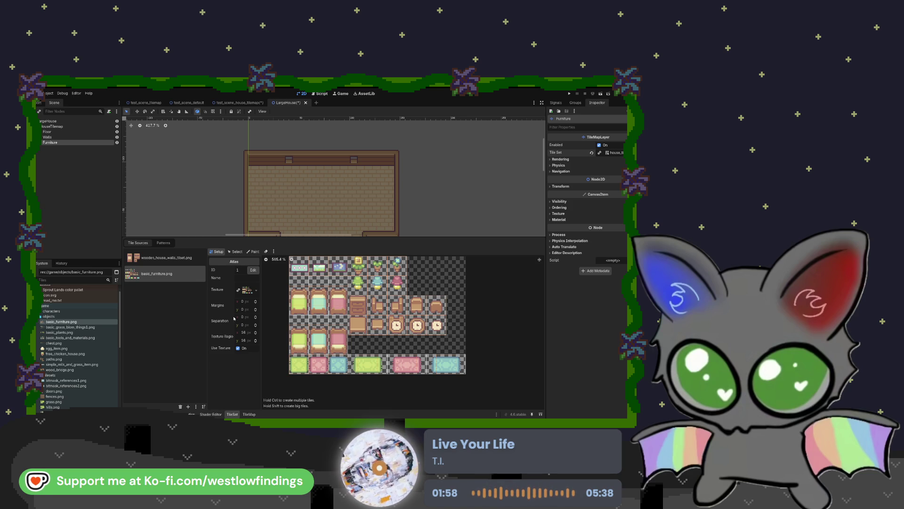
{"action": "left_click", "coordinate": [253, 251]}
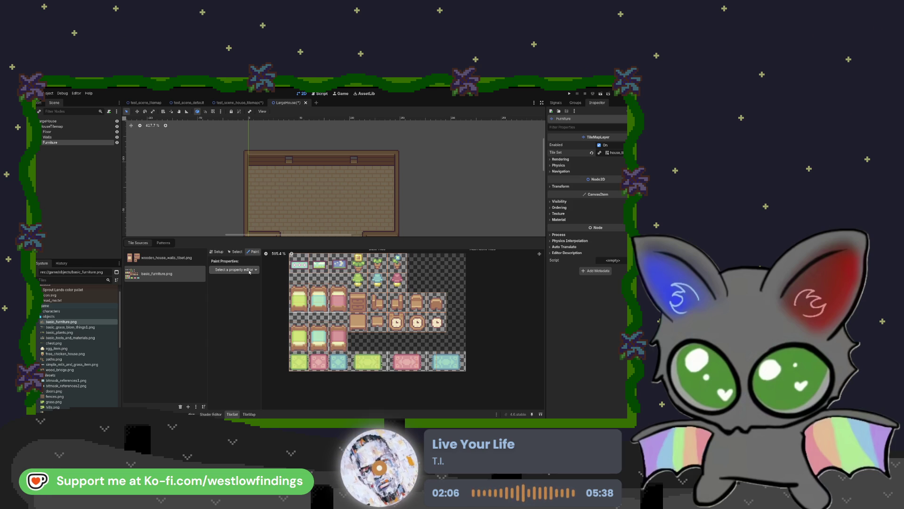
Choose Physics Layer 0 as the paint property and take the top-left rug as the shape template
{"action": "left_click", "coordinate": [248, 328]}
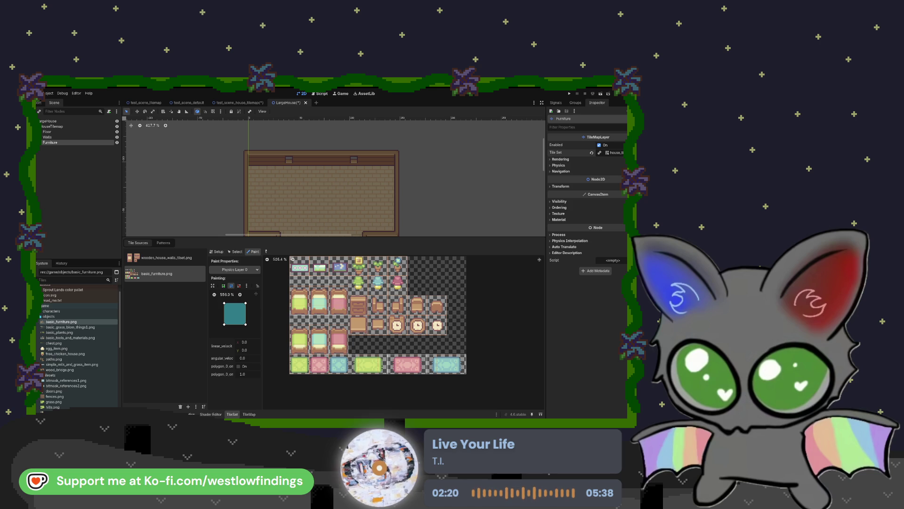
{"action": "left_click", "coordinate": [300, 267]}
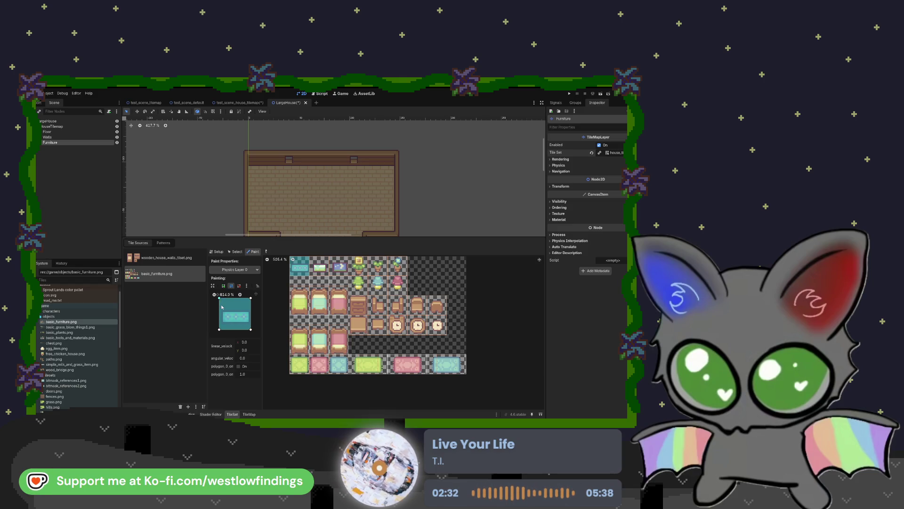
Fit the collision polygon's corners to the rug's edges and apply it to the white rug tile
{"action": "scroll", "coordinate": [225, 307], "scroll_direction": "down", "scroll_amount": 1}
{"action": "mouse_move", "coordinate": [222, 300]}
{"action": "left_mouse_down"}
{"action": "mouse_move", "coordinate": [229, 315]}
{"action": "mouse_move", "coordinate": [248, 310]}
{"action": "left_mouse_up"}
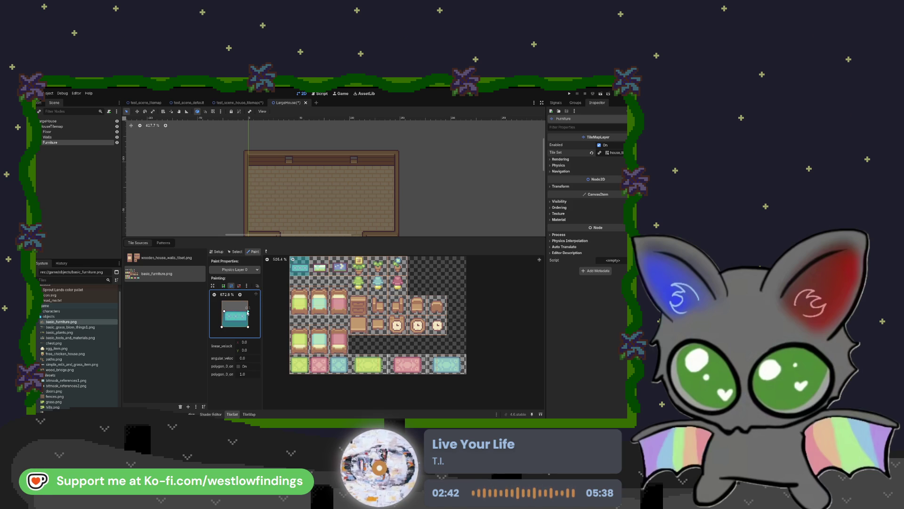
{"action": "left_click_drag", "start_coordinate": [248, 323], "coordinate": [224, 325]}
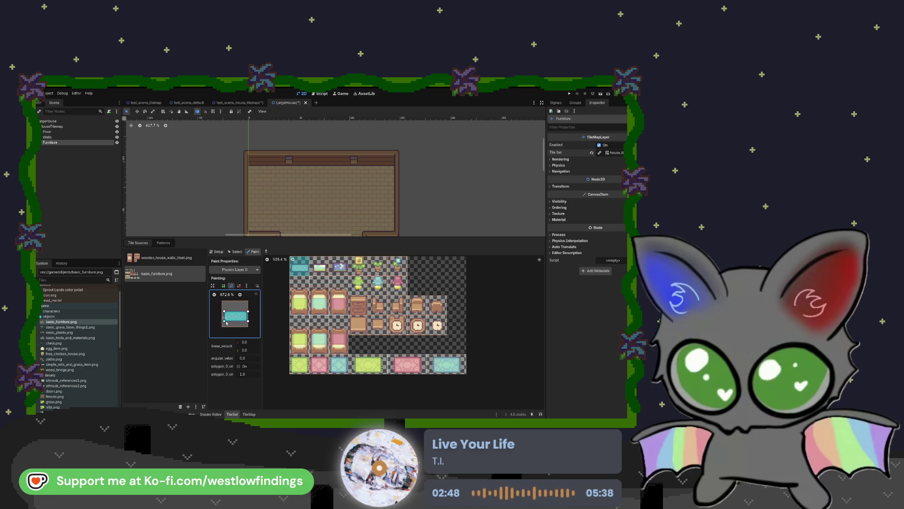
{"action": "scroll", "coordinate": [227, 323], "scroll_direction": "up", "scroll_amount": 3}
{"action": "mouse_move", "coordinate": [216, 310]}
{"action": "left_mouse_down"}
{"action": "mouse_move", "coordinate": [258, 307]}
{"action": "mouse_move", "coordinate": [258, 328]}
{"action": "left_mouse_up"}
{"action": "left_click", "coordinate": [320, 267]}
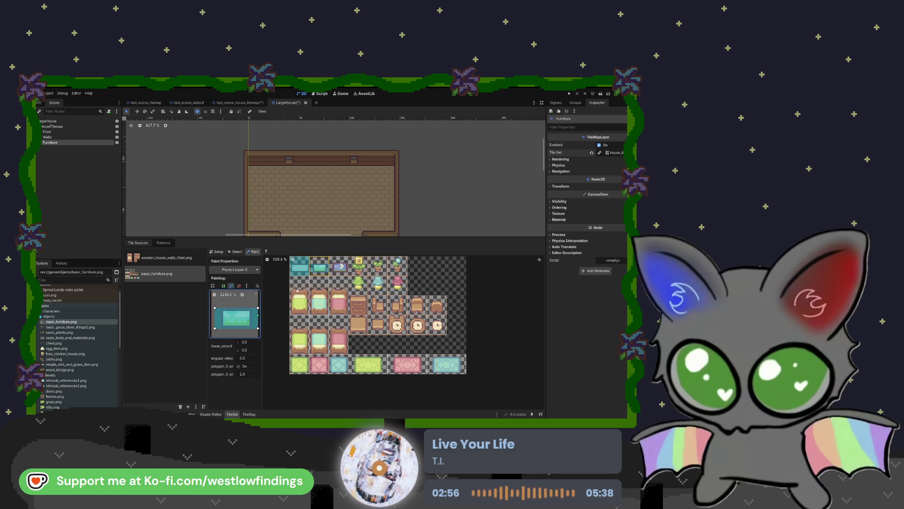
Narrow and adjust the polygon to match the teal items, then apply it to the teal tile
{"action": "left_click_drag", "start_coordinate": [215, 309], "coordinate": [222, 329]}
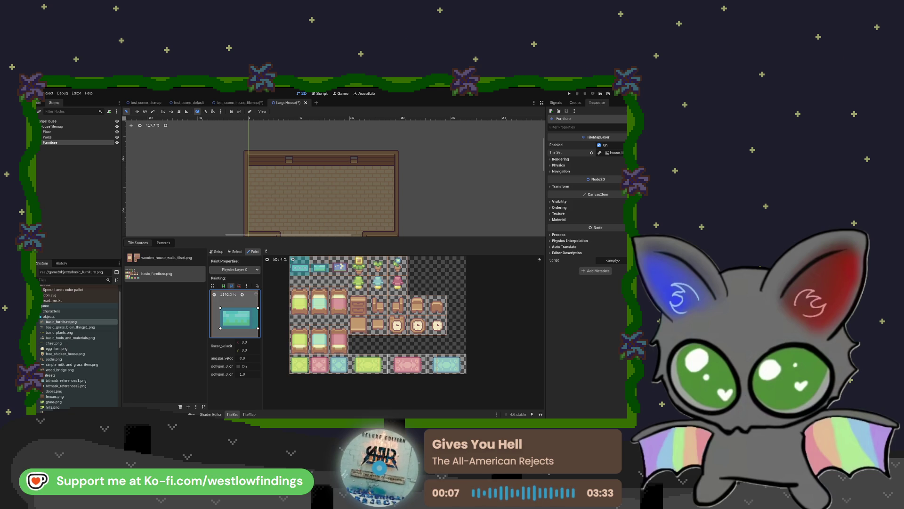
{"action": "left_click_drag", "start_coordinate": [258, 308], "coordinate": [252, 308]}
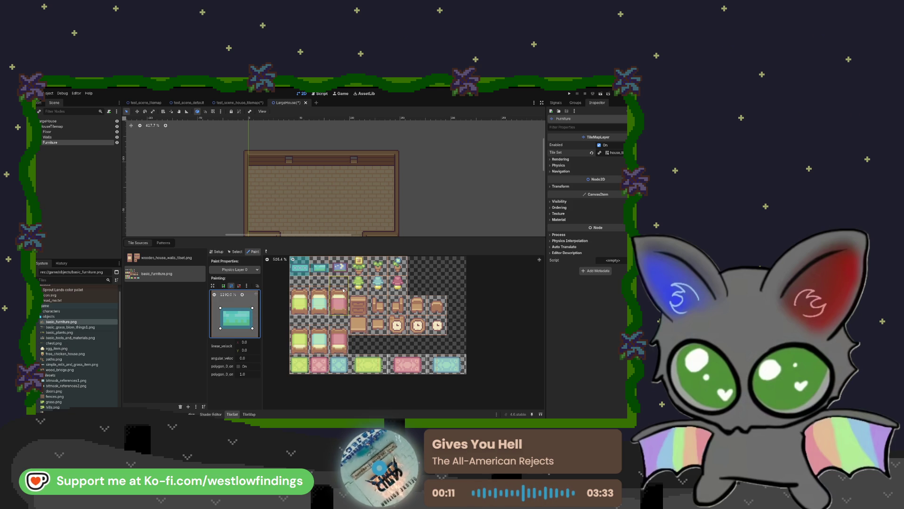
{"action": "left_click", "coordinate": [323, 279]}
{"action": "left_click", "coordinate": [320, 272]}
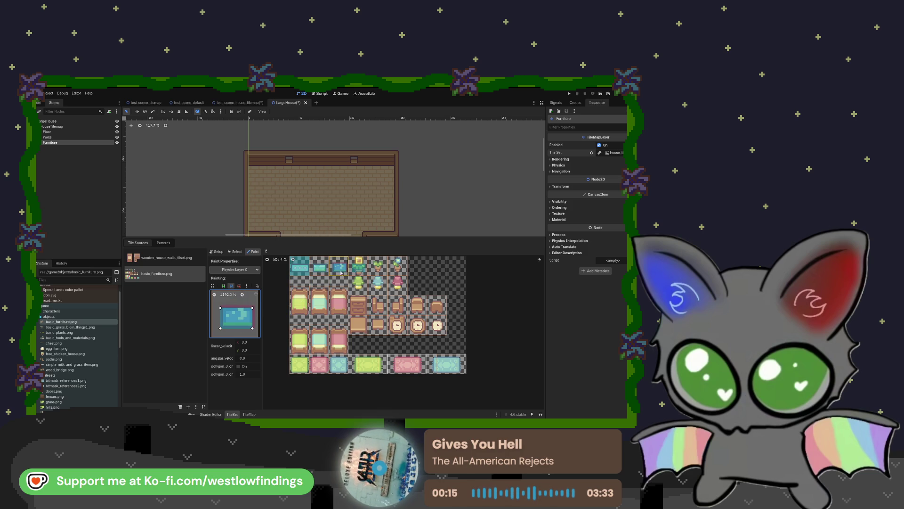
{"action": "left_click", "coordinate": [319, 267]}
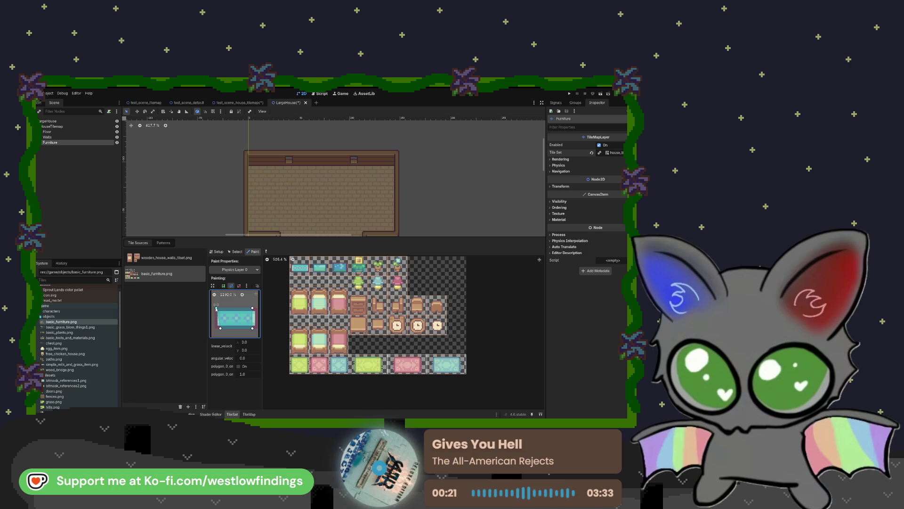
{"action": "mouse_move", "coordinate": [220, 328]}
{"action": "left_mouse_down"}
{"action": "mouse_move", "coordinate": [215, 308]}
{"action": "mouse_move", "coordinate": [257, 306]}
{"action": "mouse_move", "coordinate": [258, 329]}
{"action": "left_mouse_up"}
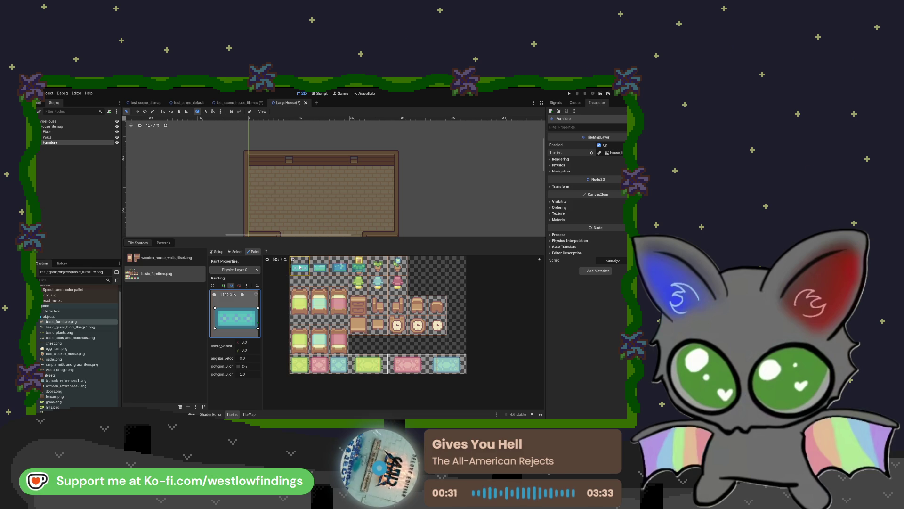
{"action": "left_click", "coordinate": [319, 271]}
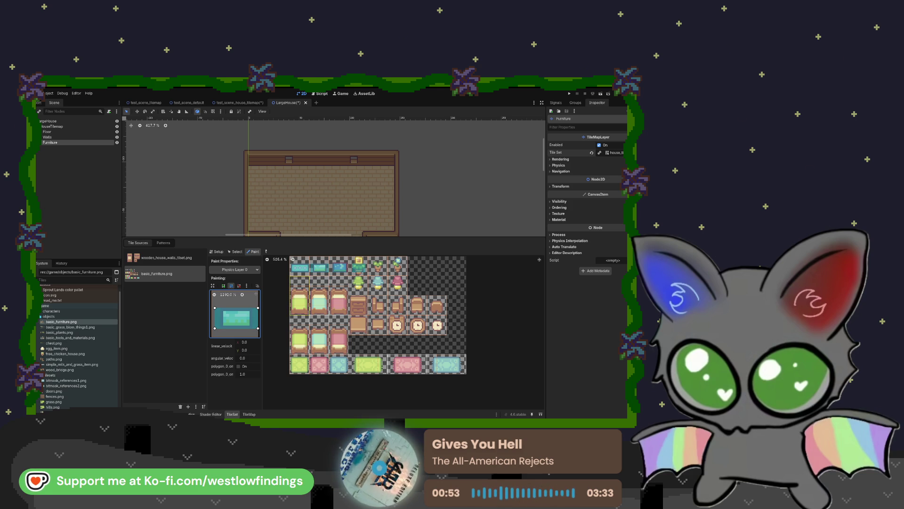
Use the bed tile as the collision template and drag its corners to fit the bed
{"action": "left_click", "coordinate": [299, 304]}
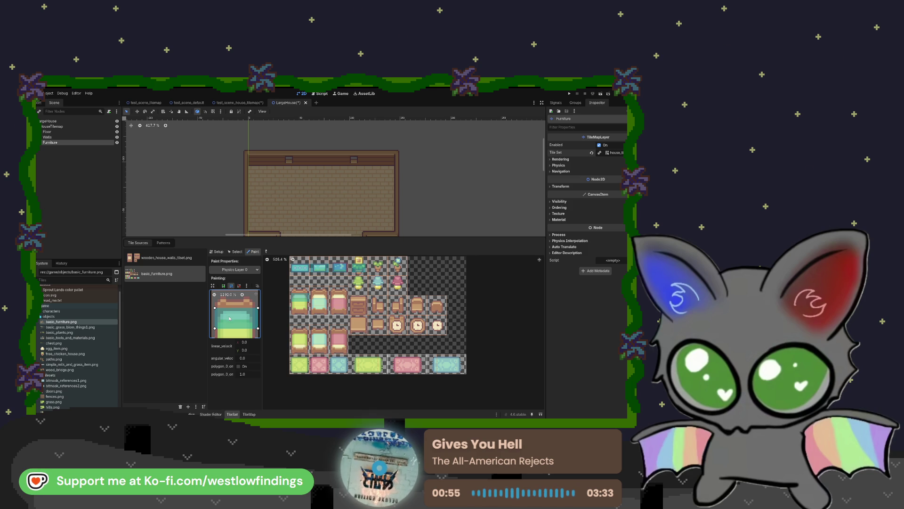
{"action": "scroll", "coordinate": [229, 318], "scroll_direction": "down", "scroll_amount": 2}
{"action": "left_click_drag", "start_coordinate": [223, 311], "coordinate": [224, 305]}
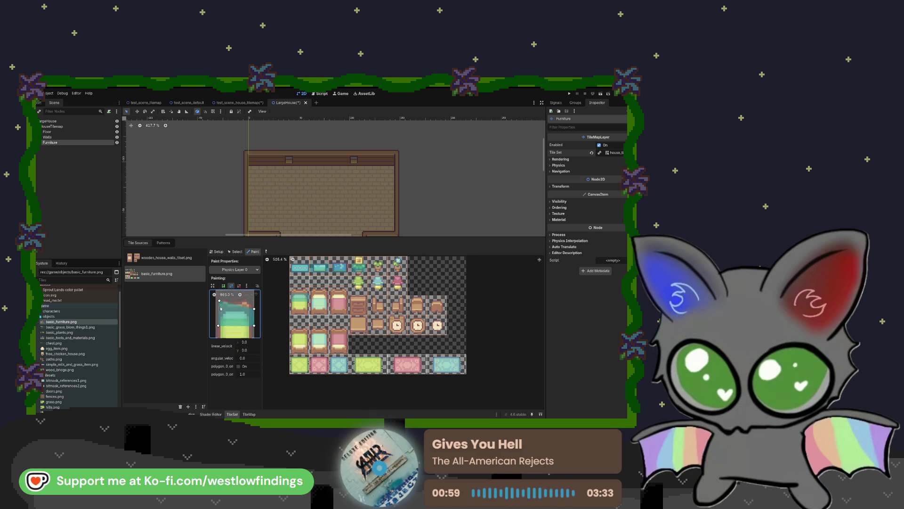
{"action": "scroll", "coordinate": [223, 307], "scroll_direction": "up", "scroll_amount": 3}
{"action": "scroll", "coordinate": [221, 307], "scroll_direction": "down", "scroll_amount": 1}
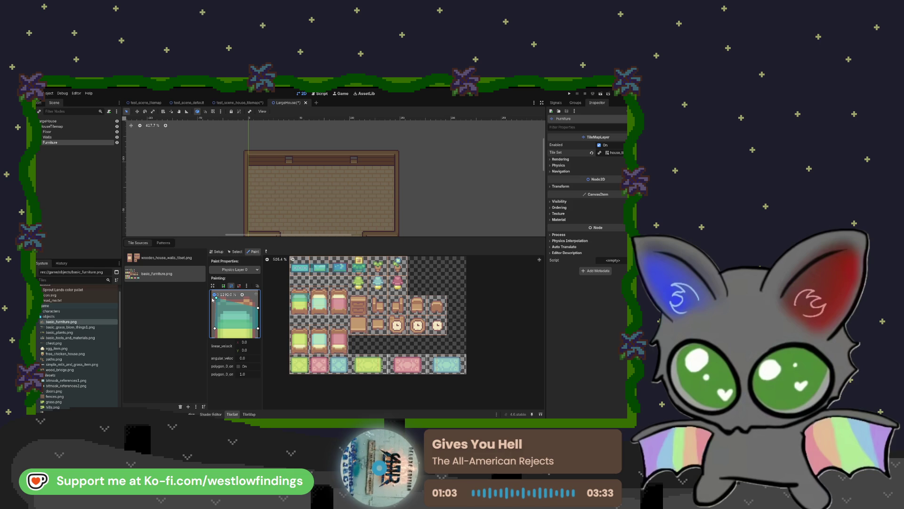
{"action": "scroll", "coordinate": [218, 304], "scroll_direction": "down", "scroll_amount": 1}
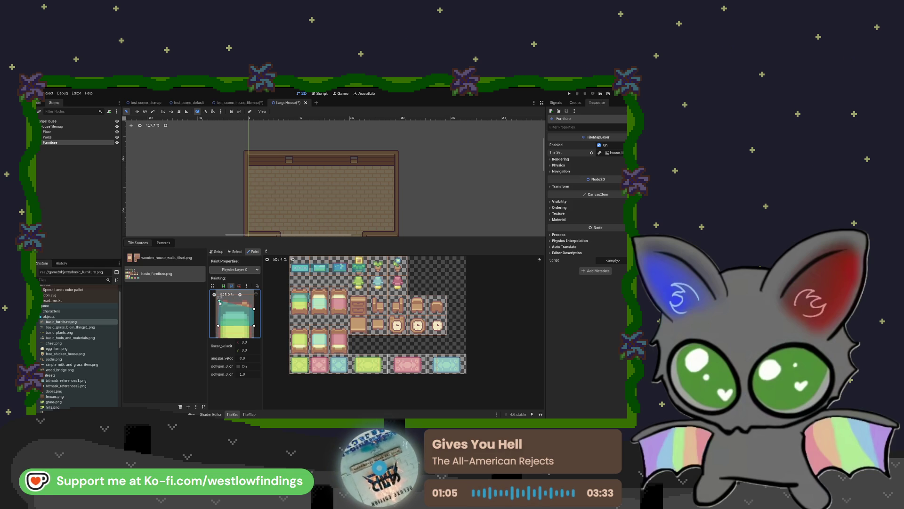
{"action": "left_click_drag", "start_coordinate": [254, 309], "coordinate": [252, 302]}
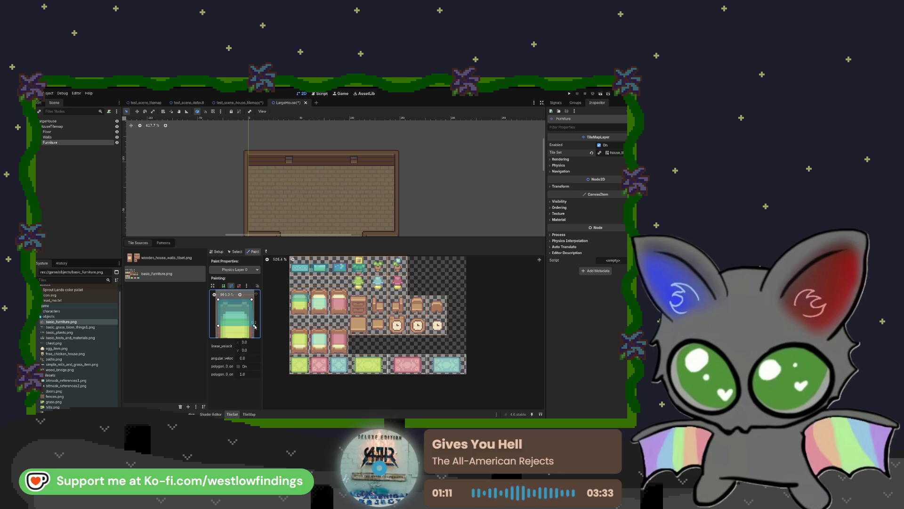
{"action": "scroll", "coordinate": [245, 322], "scroll_direction": "down", "scroll_amount": 5}
{"action": "mouse_move", "coordinate": [246, 321]}
{"action": "left_mouse_down"}
{"action": "mouse_move", "coordinate": [245, 333]}
{"action": "mouse_move", "coordinate": [225, 337]}
{"action": "left_mouse_up"}
{"action": "scroll", "coordinate": [237, 330], "scroll_direction": "up", "scroll_amount": 5}
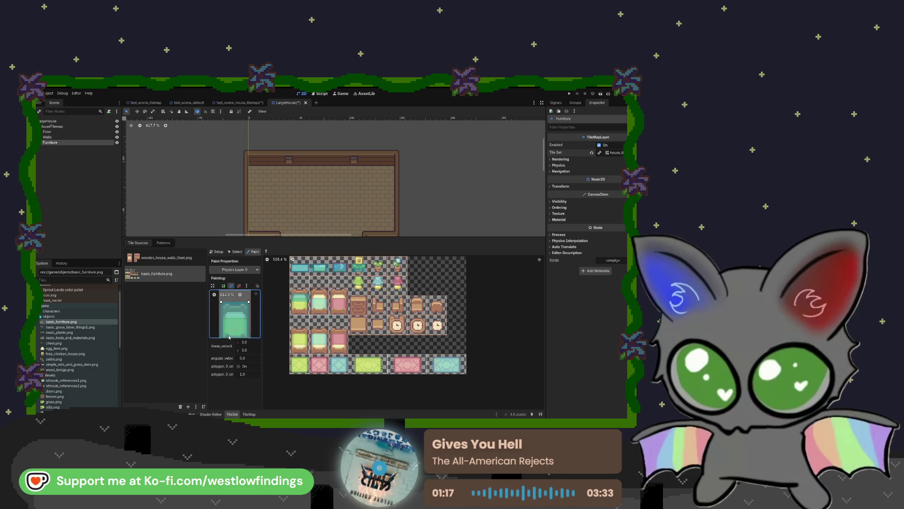
{"action": "scroll", "coordinate": [223, 316], "scroll_direction": "down", "scroll_amount": 3}
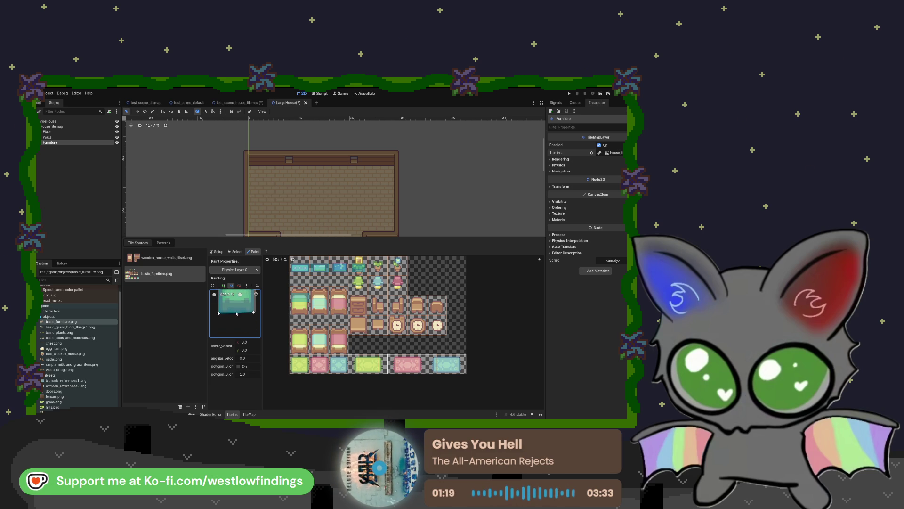
{"action": "left_click_drag", "start_coordinate": [220, 316], "coordinate": [222, 313]}
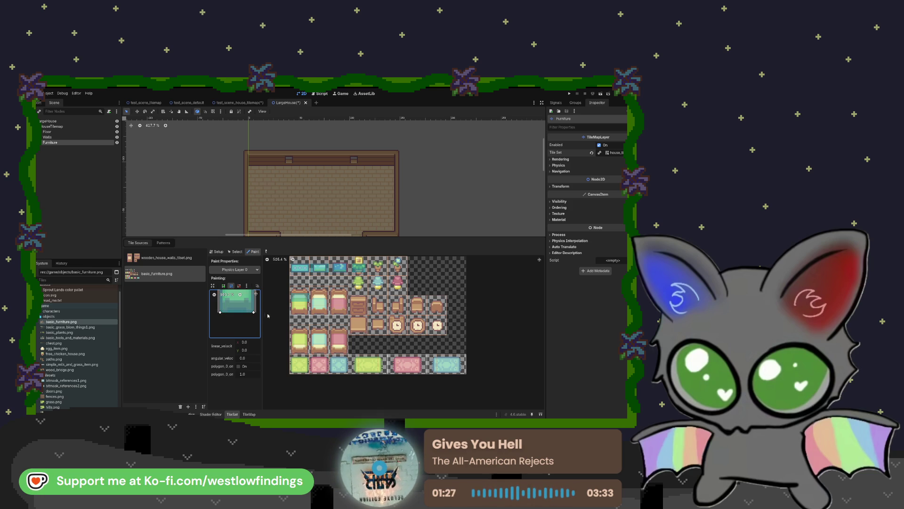
Paint the fitted collision shape onto the green, mint and remaining bed tiles
{"action": "left_click", "coordinate": [299, 306]}
{"action": "left_click", "coordinate": [317, 308]}
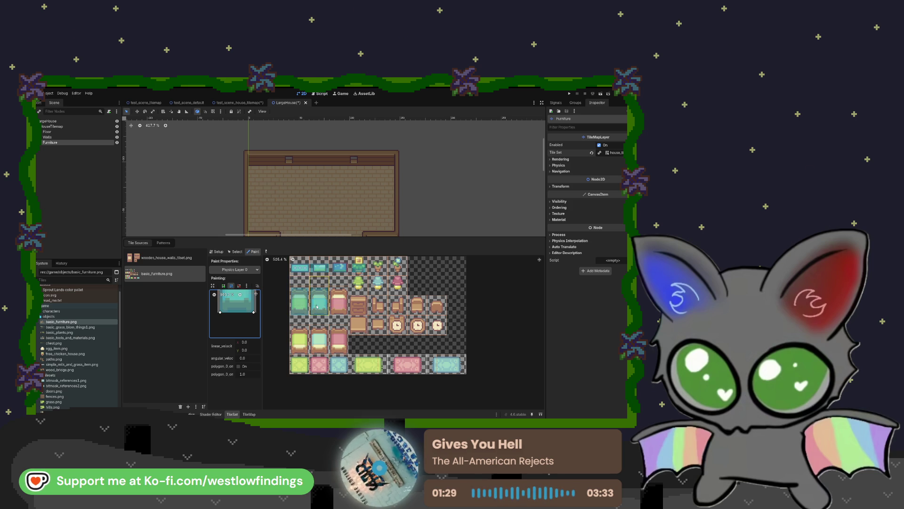
{"action": "left_click", "coordinate": [338, 305]}
{"action": "left_click", "coordinate": [300, 341]}
{"action": "left_click", "coordinate": [320, 342]}
{"action": "left_click", "coordinate": [342, 345]}
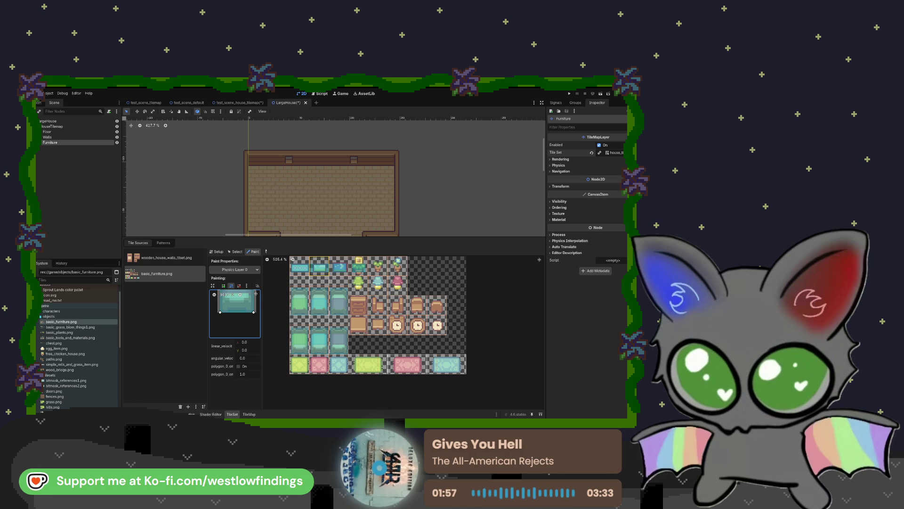
Fit a collision shape to the top-left teal tile by moving its corners
{"action": "left_click", "coordinate": [299, 267]}
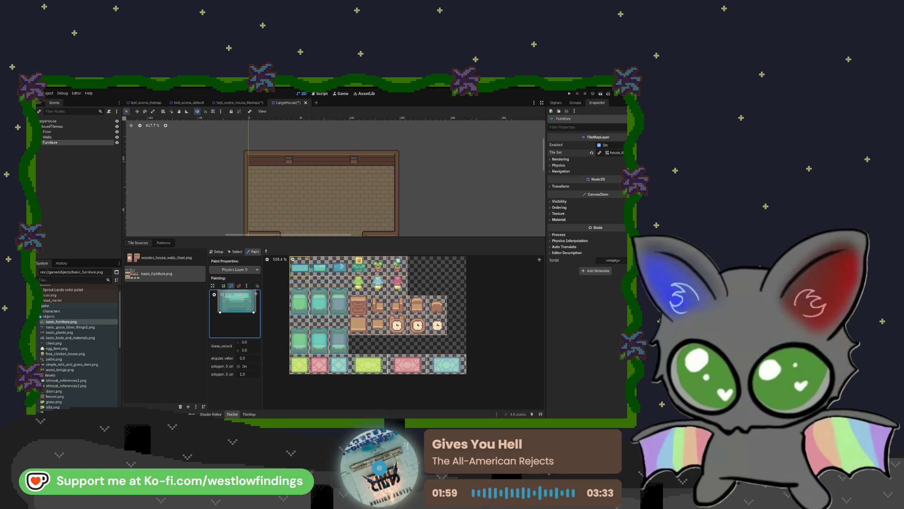
{"action": "left_click", "coordinate": [299, 274]}
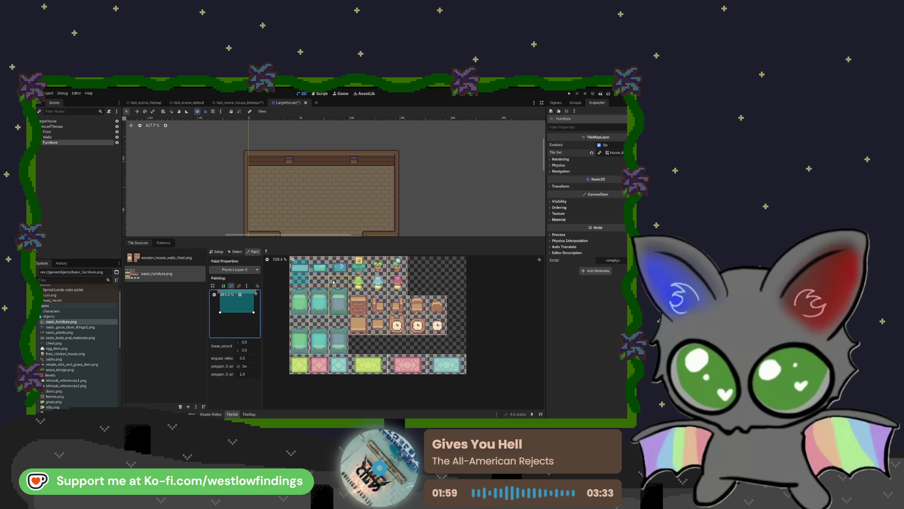
{"action": "scroll", "coordinate": [245, 316], "scroll_direction": "down", "scroll_amount": 3}
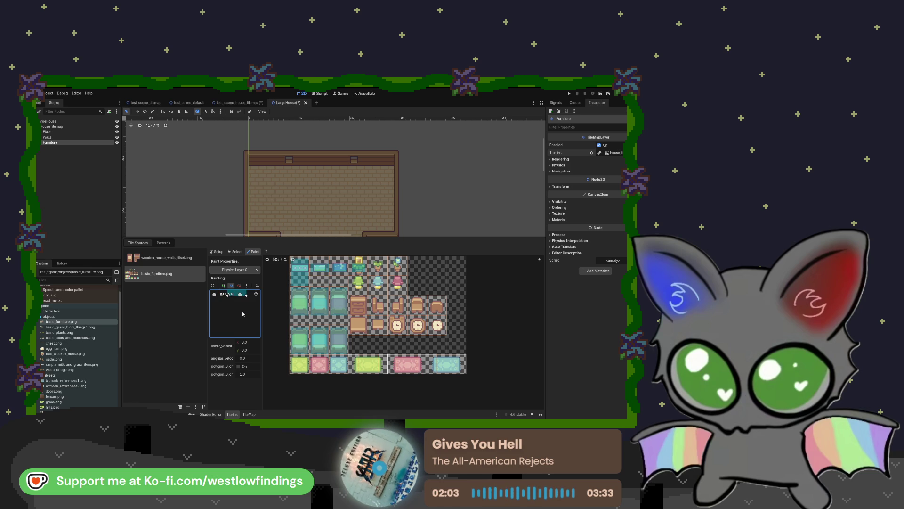
{"action": "mouse_move", "coordinate": [245, 324]}
{"action": "left_mouse_down"}
{"action": "mouse_move", "coordinate": [247, 332]}
{"action": "mouse_move", "coordinate": [246, 314]}
{"action": "mouse_move", "coordinate": [226, 314]}
{"action": "left_mouse_up"}
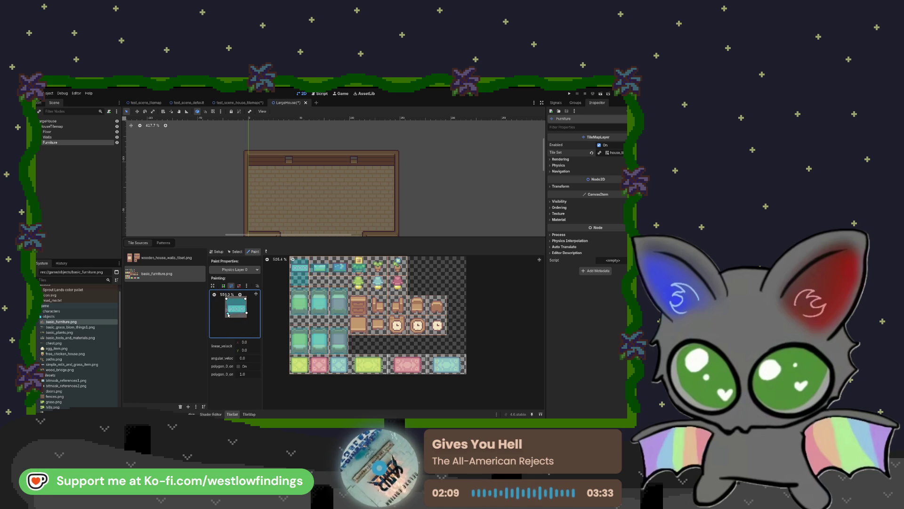
{"action": "scroll", "coordinate": [226, 314], "scroll_direction": "up", "scroll_amount": 4}
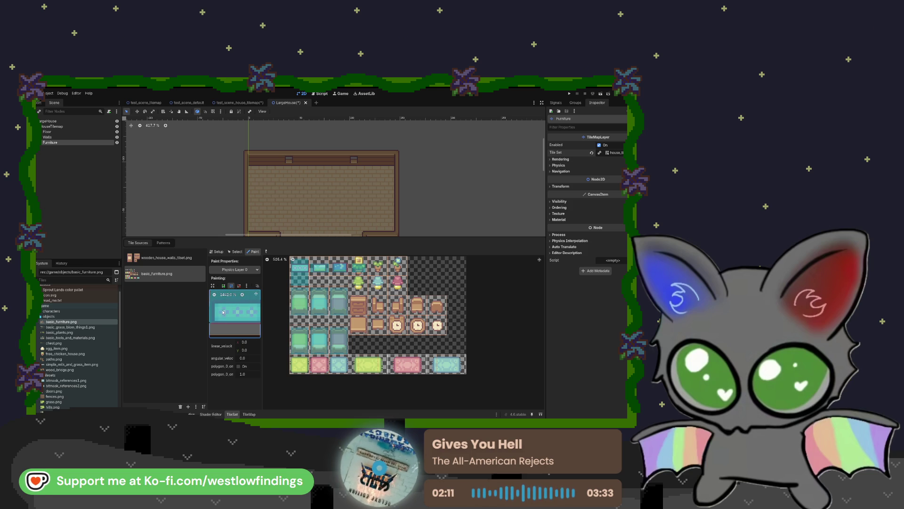
{"action": "left_click_drag", "start_coordinate": [214, 322], "coordinate": [216, 324]}
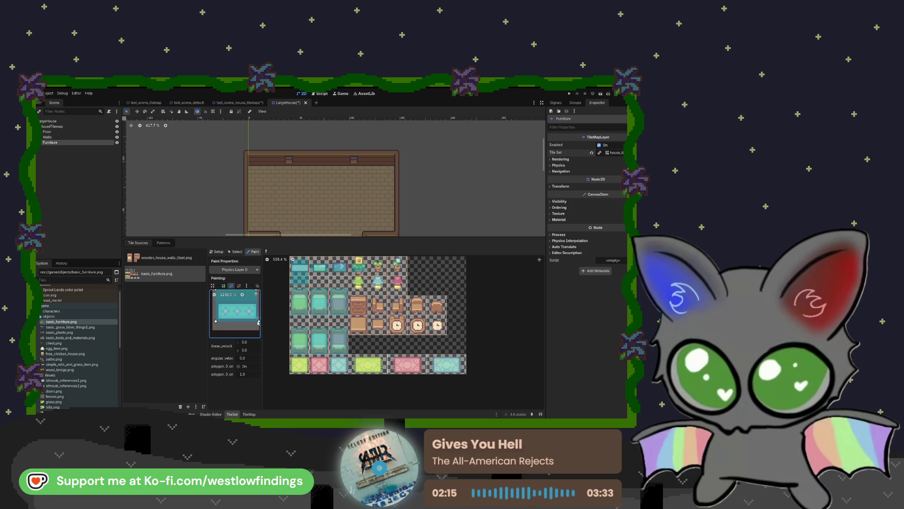
{"action": "scroll", "coordinate": [250, 309], "scroll_direction": "up", "scroll_amount": 1}
{"action": "mouse_move", "coordinate": [256, 308]}
{"action": "left_mouse_down"}
{"action": "mouse_move", "coordinate": [258, 317]}
{"action": "mouse_move", "coordinate": [217, 319]}
{"action": "left_mouse_up"}
Narrow the teal bed tile's collision shape and pull its left corners inward
{"action": "left_click", "coordinate": [318, 269]}
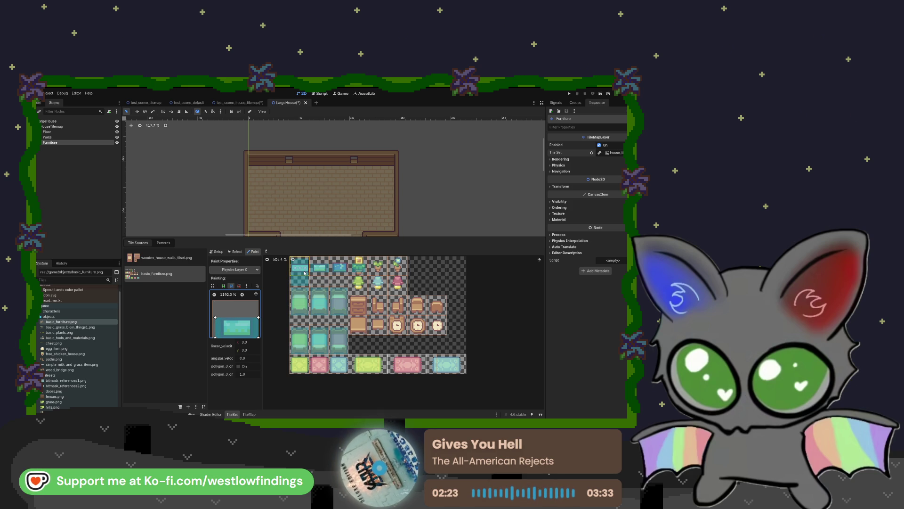
{"action": "left_click", "coordinate": [306, 270]}
{"action": "left_click", "coordinate": [300, 302]}
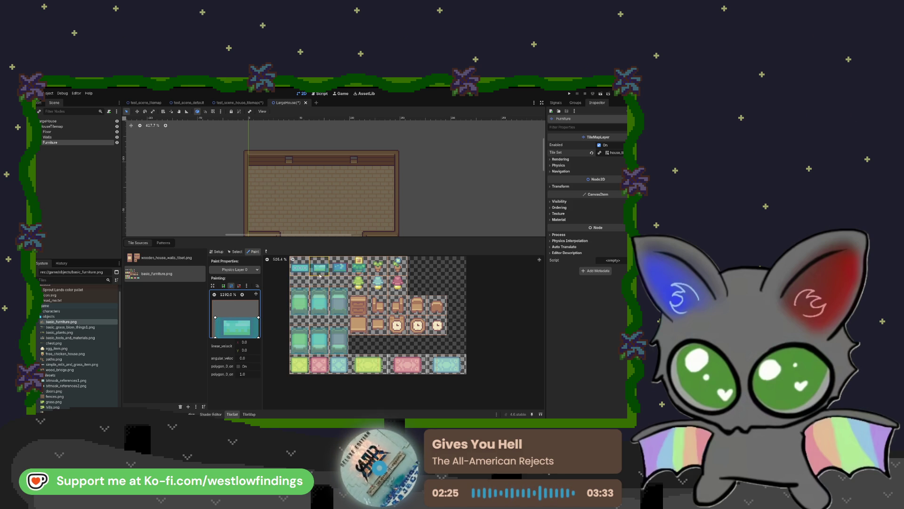
{"action": "mouse_move", "coordinate": [258, 318]}
{"action": "left_mouse_down"}
{"action": "mouse_move", "coordinate": [254, 337]}
{"action": "mouse_move", "coordinate": [219, 337]}
{"action": "mouse_move", "coordinate": [221, 318]}
{"action": "left_mouse_up"}
{"action": "scroll", "coordinate": [241, 304], "scroll_direction": "down", "scroll_amount": 2}
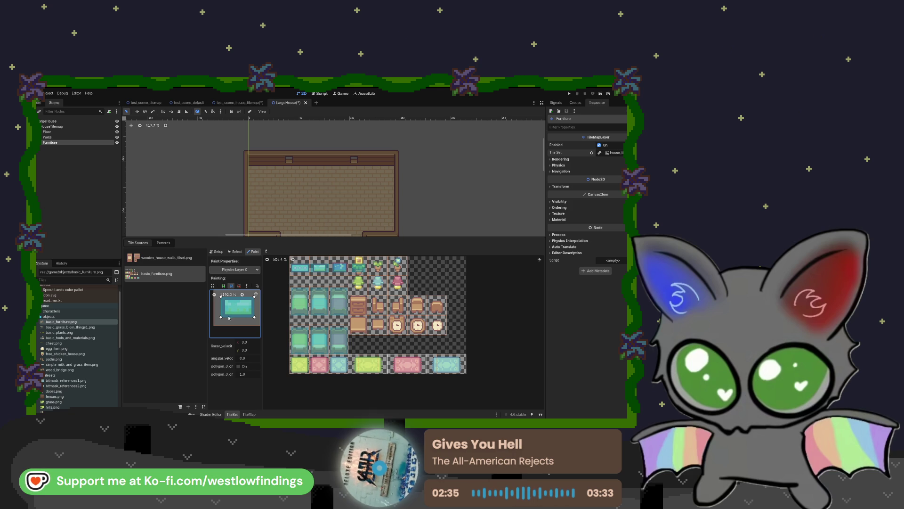
{"action": "left_click_drag", "start_coordinate": [220, 317], "coordinate": [223, 317]}
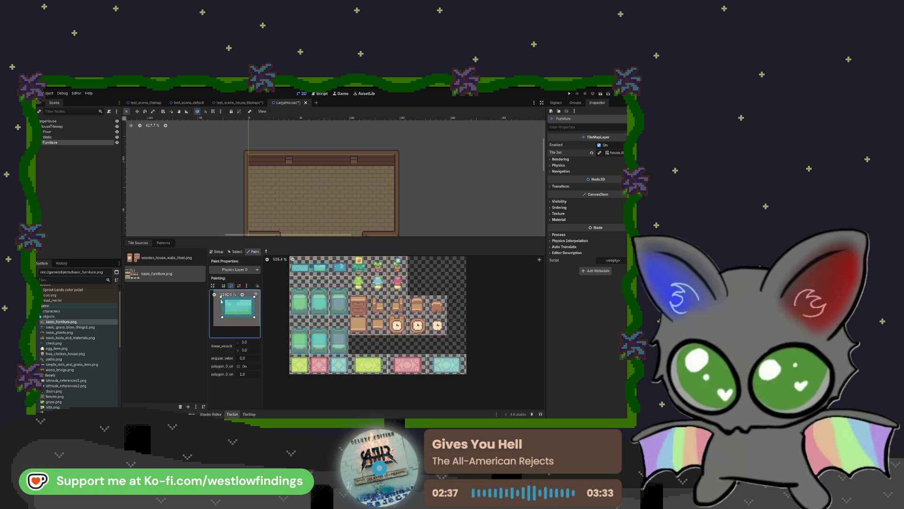
{"action": "left_click", "coordinate": [227, 294]}
{"action": "scroll", "coordinate": [238, 303], "scroll_direction": "up", "scroll_amount": 10}
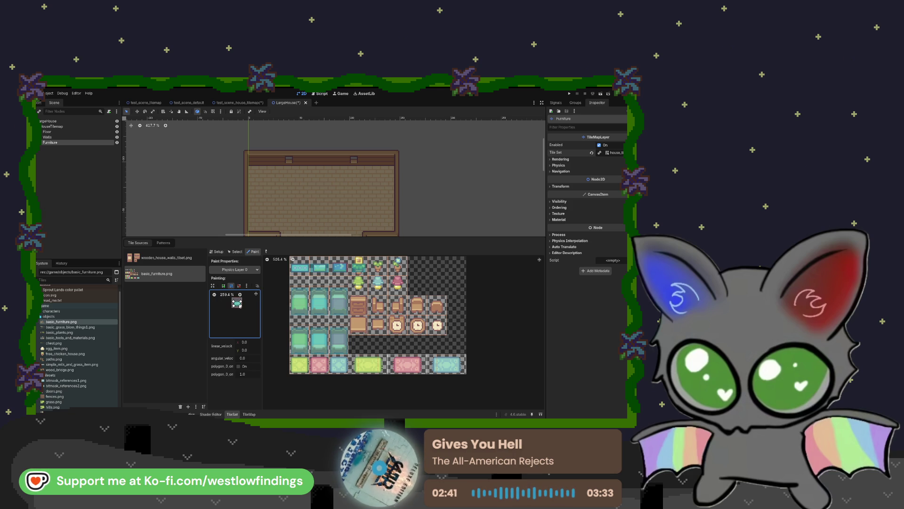
{"action": "scroll", "coordinate": [240, 305], "scroll_direction": "up", "scroll_amount": 16}
{"action": "left_click_drag", "start_coordinate": [227, 307], "coordinate": [228, 308]}
Widen the grey-blue tile's collision to its right edge and start fitting the lamp tile's shape
{"action": "left_click", "coordinate": [321, 297]}
{"action": "left_click", "coordinate": [337, 303]}
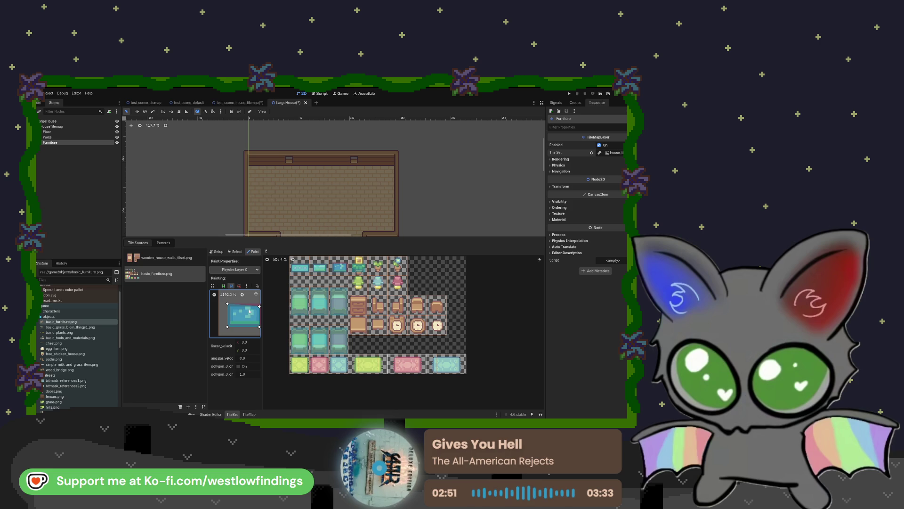
{"action": "scroll", "coordinate": [248, 312], "scroll_direction": "down", "scroll_amount": 2}
{"action": "left_click_drag", "start_coordinate": [256, 306], "coordinate": [258, 325]}
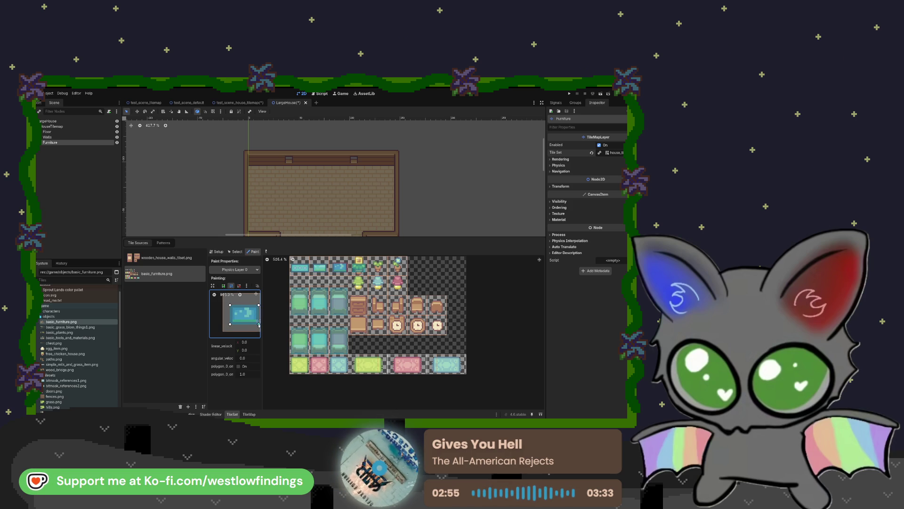
{"action": "left_click", "coordinate": [352, 269]}
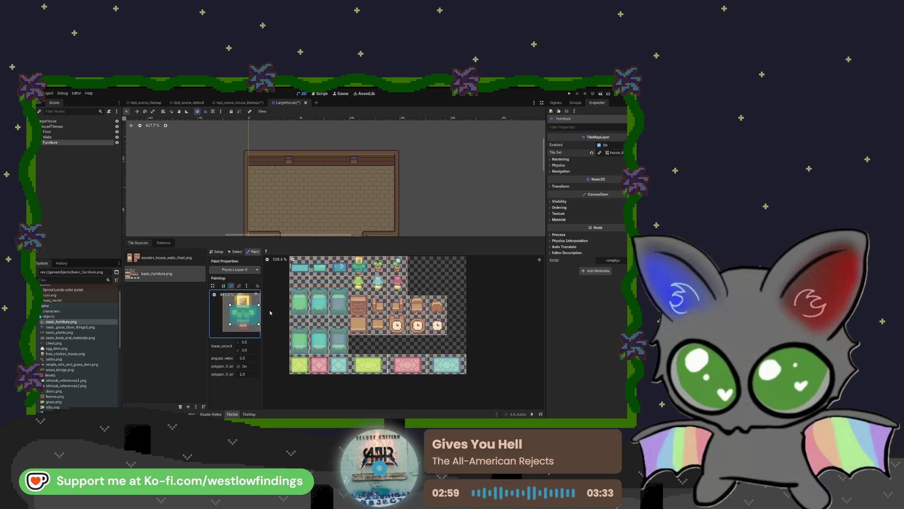
{"action": "mouse_move", "coordinate": [230, 305]}
{"action": "left_mouse_down"}
{"action": "mouse_move", "coordinate": [256, 310]}
{"action": "mouse_move", "coordinate": [248, 330]}
{"action": "mouse_move", "coordinate": [233, 328]}
{"action": "mouse_move", "coordinate": [254, 311]}
{"action": "left_mouse_up"}
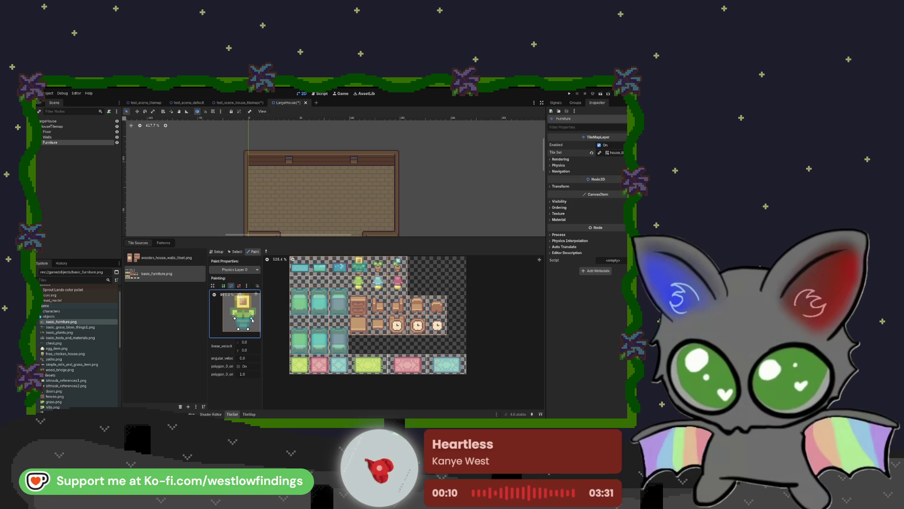
Fit collision polygons to the green plant tiles, adding a top point and adjusting corners
{"action": "left_click", "coordinate": [379, 268]}
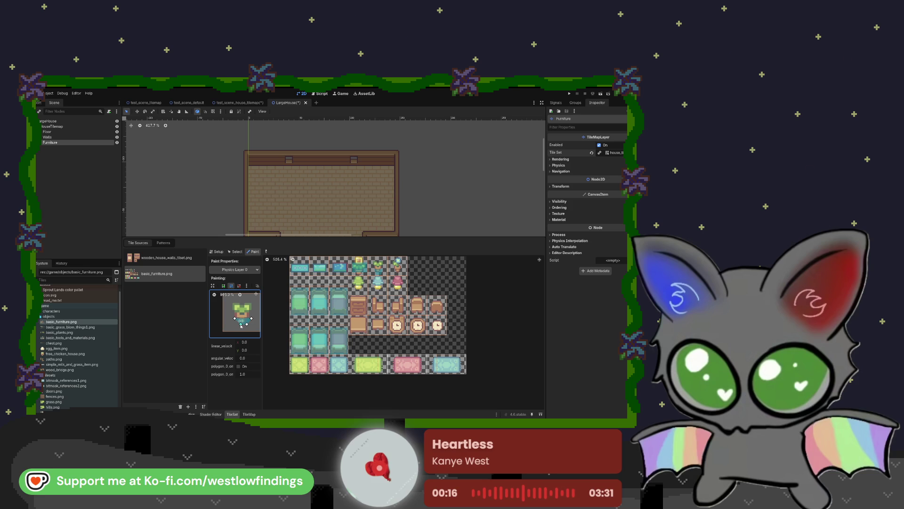
{"action": "left_click_drag", "start_coordinate": [253, 320], "coordinate": [235, 313]}
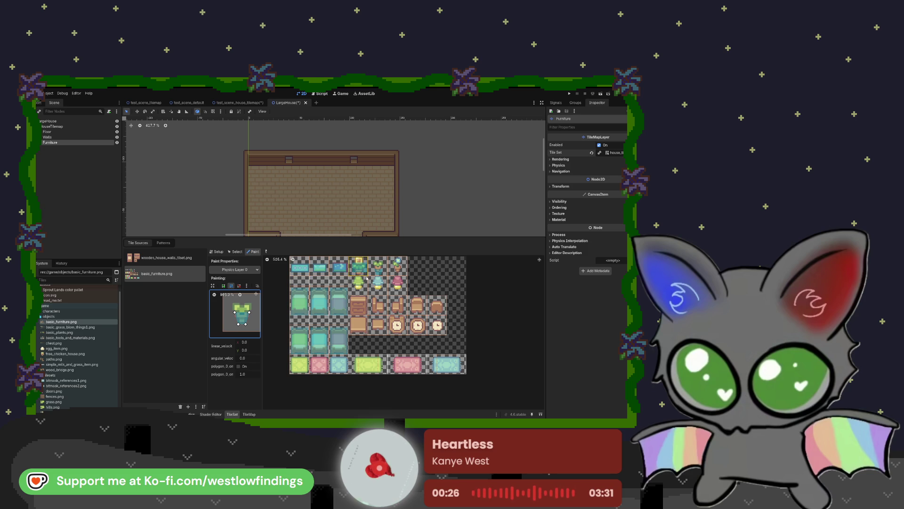
{"action": "left_click", "coordinate": [403, 272]}
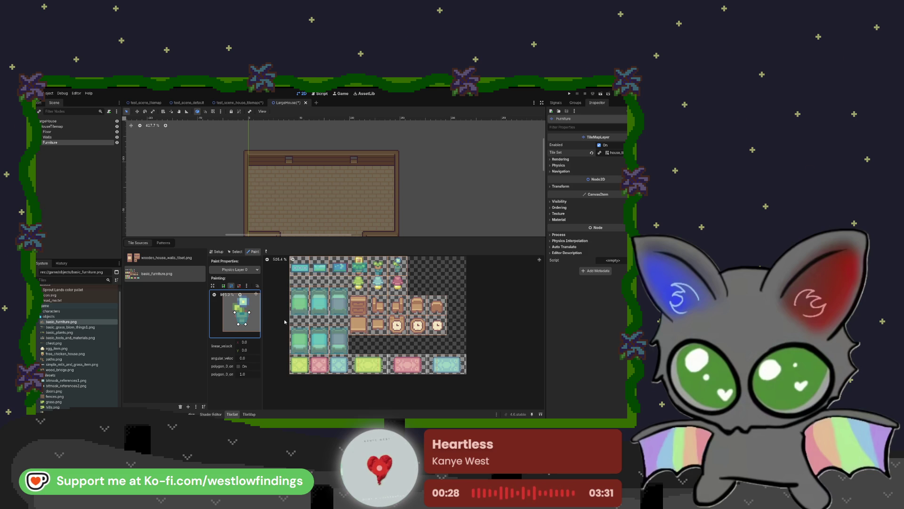
{"action": "left_click", "coordinate": [402, 269]}
{"action": "left_click", "coordinate": [397, 272]}
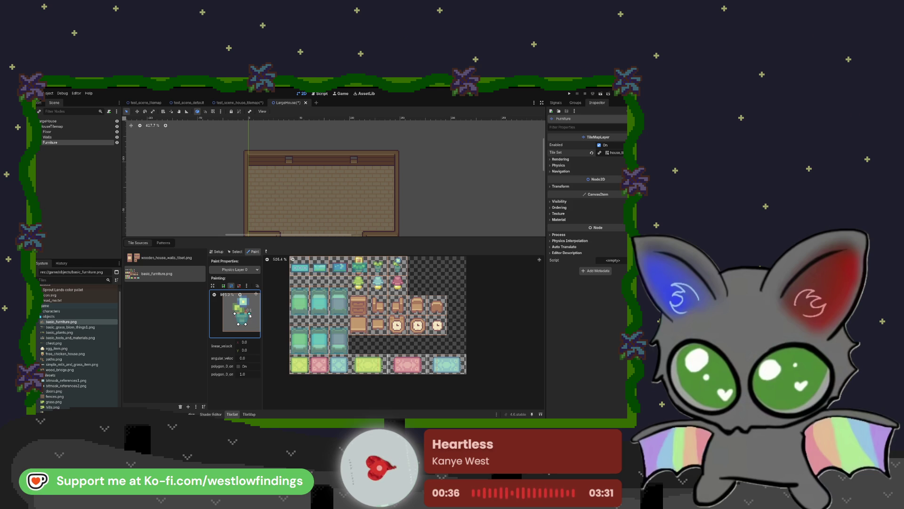
{"action": "left_click", "coordinate": [240, 295]}
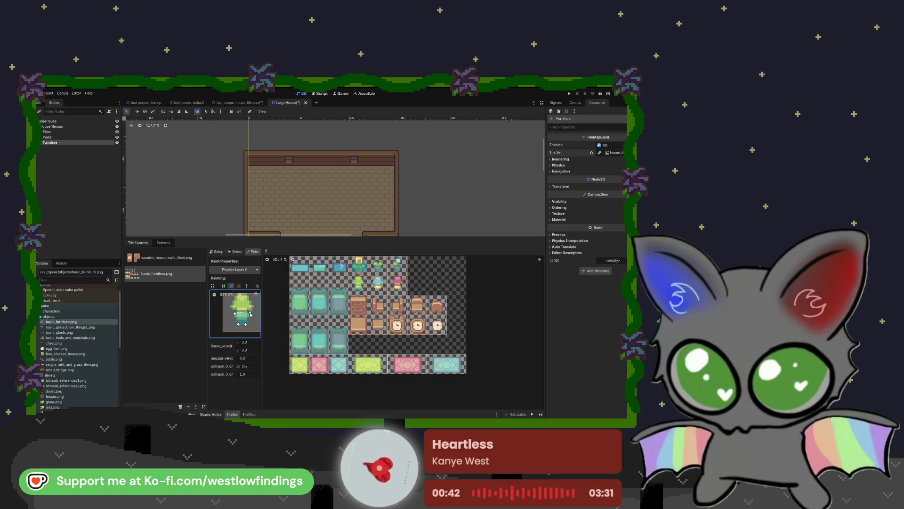
{"action": "left_click_drag", "start_coordinate": [245, 324], "coordinate": [249, 320]}
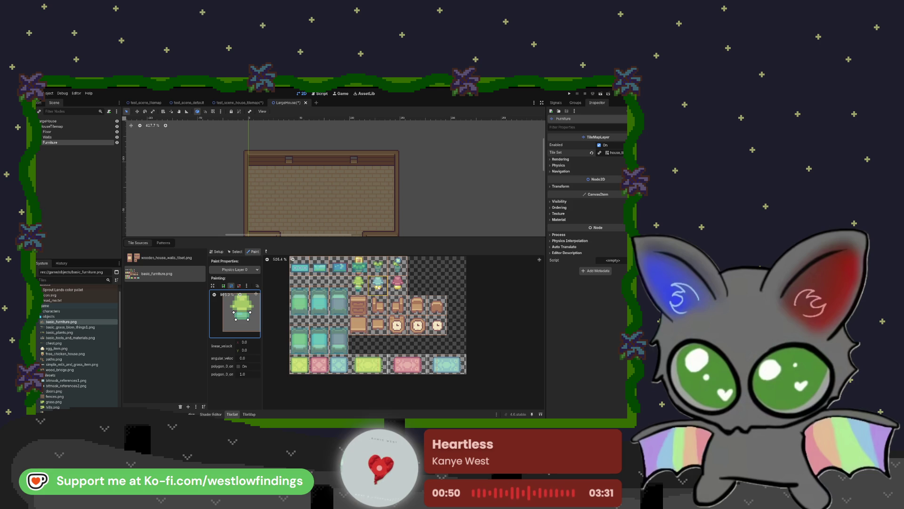
Give the brown dresser tile a collision covering the whole tile
{"action": "left_click", "coordinate": [401, 288]}
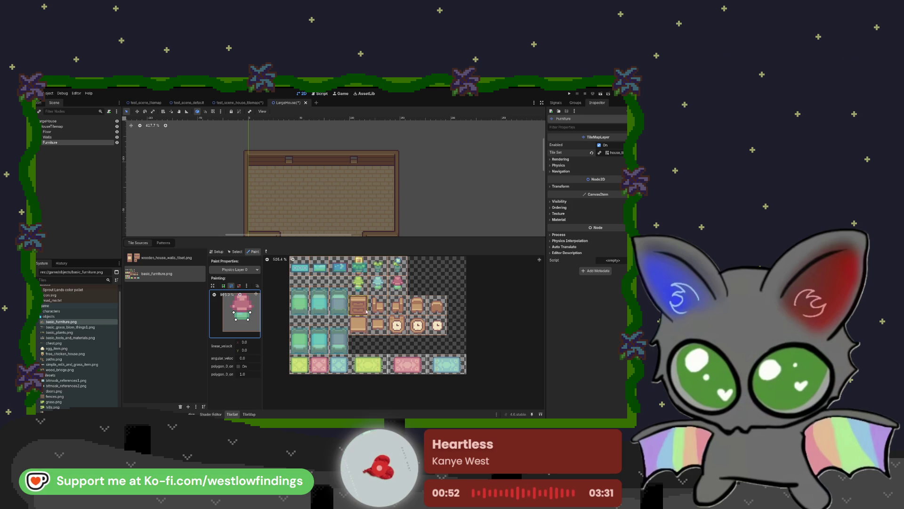
{"action": "left_click", "coordinate": [359, 305]}
{"action": "scroll", "coordinate": [236, 314], "scroll_direction": "down", "scroll_amount": 1}
{"action": "scroll", "coordinate": [236, 313], "scroll_direction": "down", "scroll_amount": 1}
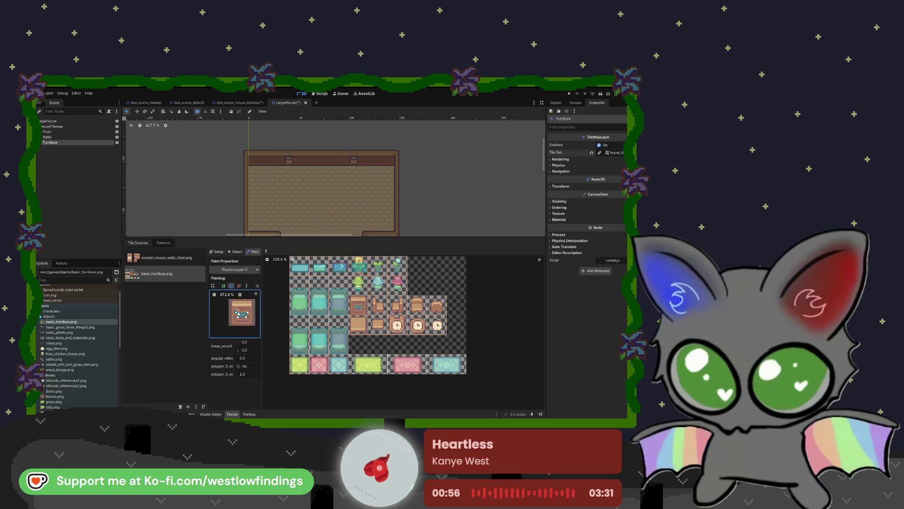
{"action": "left_click", "coordinate": [228, 317]}
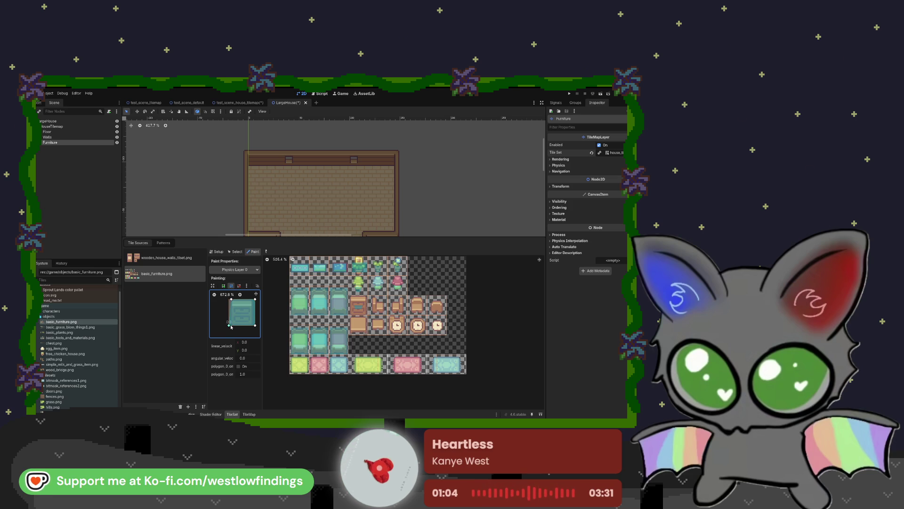
Narrow the teal tile's collision from the right and paint it onto the cabinet and chair tiles
{"action": "scroll", "coordinate": [233, 323], "scroll_direction": "up", "scroll_amount": 3}
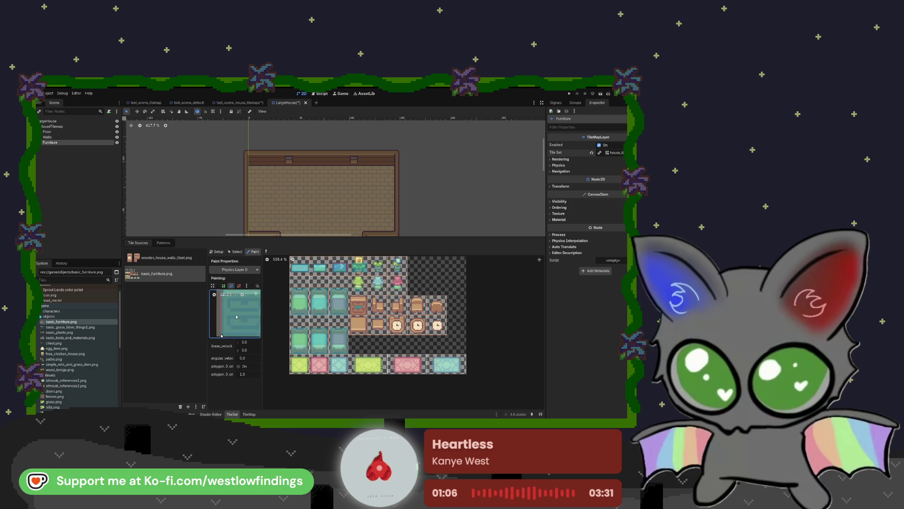
{"action": "scroll", "coordinate": [237, 311], "scroll_direction": "down", "scroll_amount": 3}
{"action": "scroll", "coordinate": [242, 320], "scroll_direction": "up", "scroll_amount": 3}
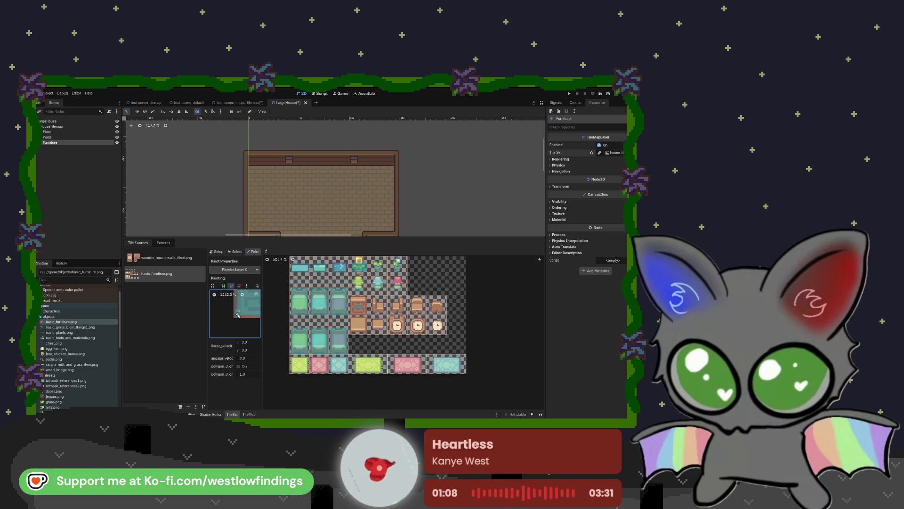
{"action": "scroll", "coordinate": [242, 328], "scroll_direction": "up", "scroll_amount": 3}
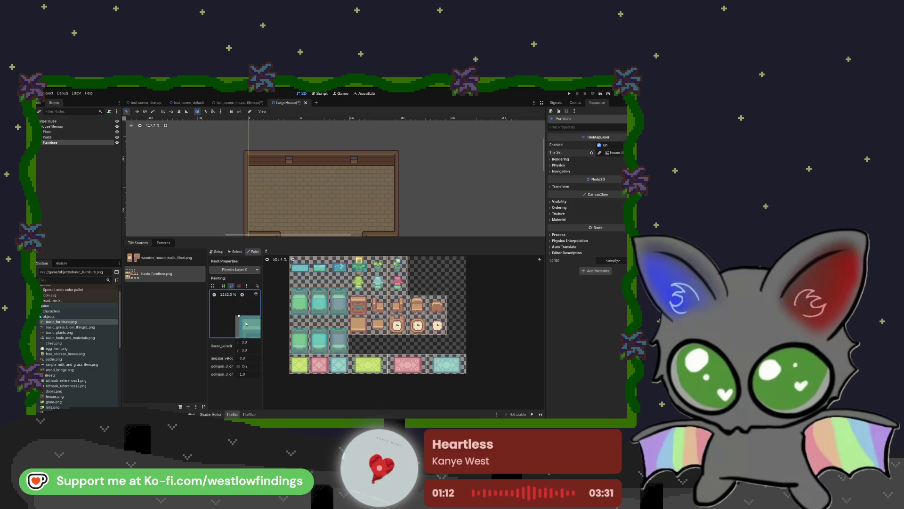
{"action": "scroll", "coordinate": [241, 311], "scroll_direction": "down", "scroll_amount": 3}
{"action": "scroll", "coordinate": [249, 314], "scroll_direction": "down", "scroll_amount": 2}
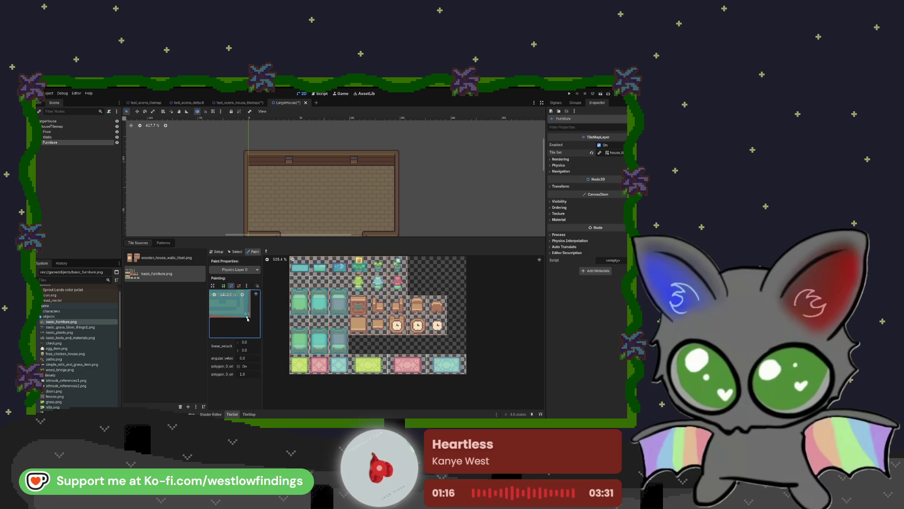
{"action": "scroll", "coordinate": [245, 317], "scroll_direction": "left", "scroll_amount": 3}
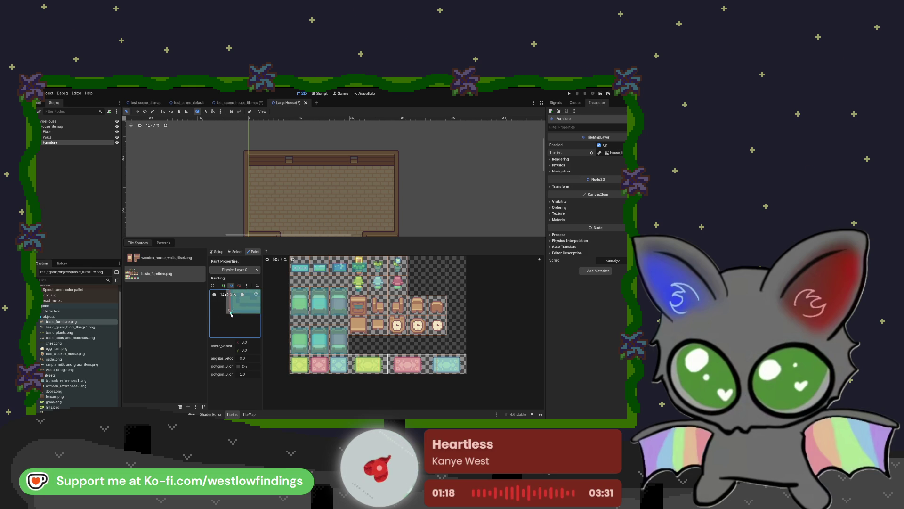
{"action": "scroll", "coordinate": [242, 317], "scroll_direction": "up", "scroll_amount": 3}
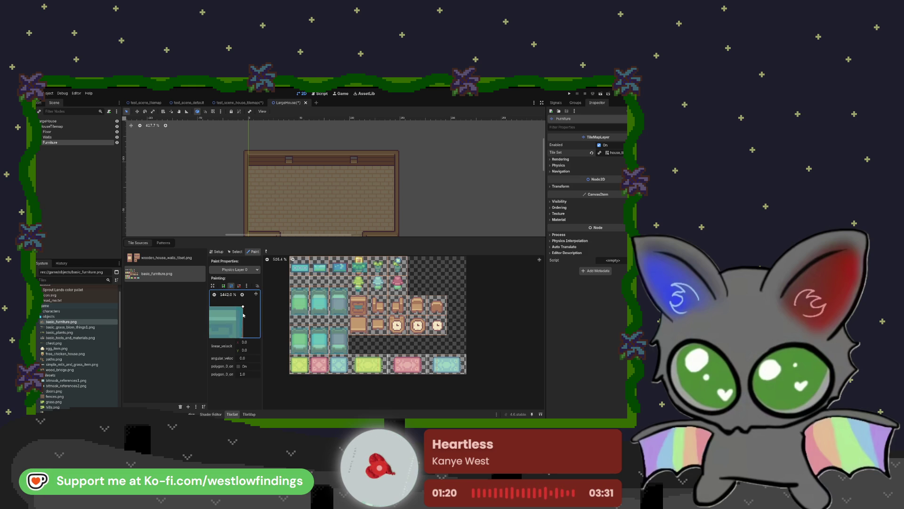
{"action": "left_click_drag", "start_coordinate": [241, 308], "coordinate": [235, 308]}
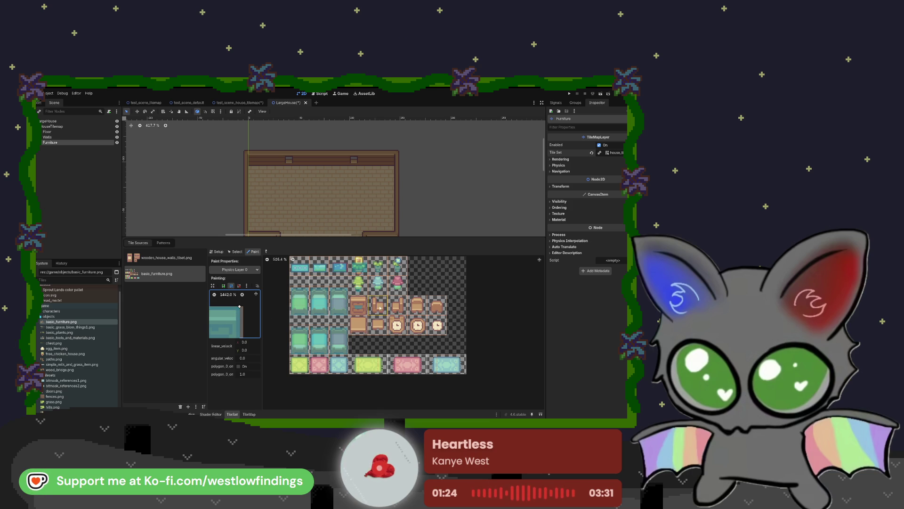
{"action": "left_click_drag", "start_coordinate": [380, 308], "coordinate": [334, 311]}
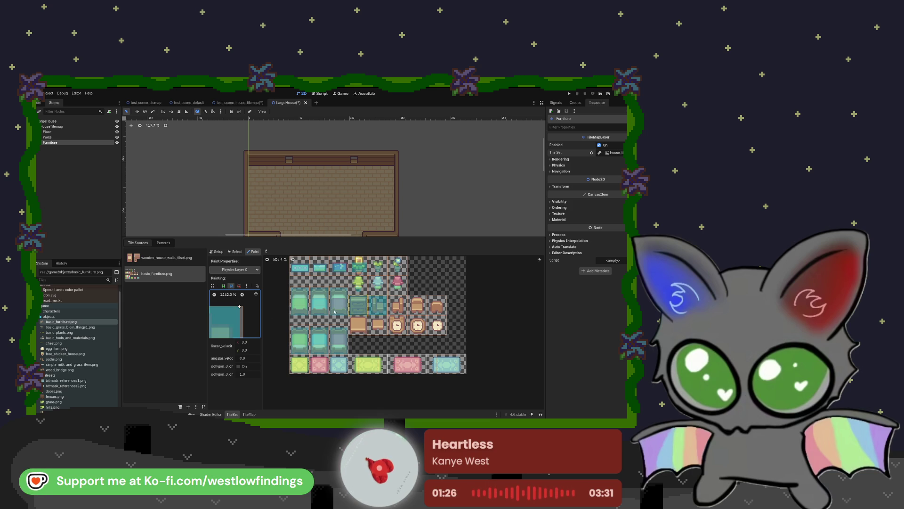
Slant another tile's collision by raising its bottom-left corner, then return to map painting
{"action": "scroll", "coordinate": [254, 314], "scroll_direction": "left", "scroll_amount": 3}
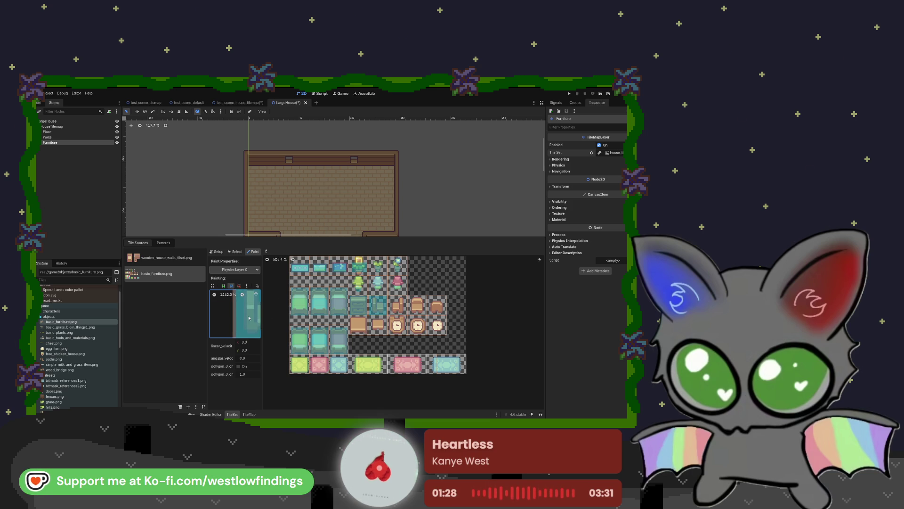
{"action": "scroll", "coordinate": [232, 315], "scroll_direction": "down", "scroll_amount": 3}
{"action": "scroll", "coordinate": [227, 312], "scroll_direction": "up", "scroll_amount": 1}
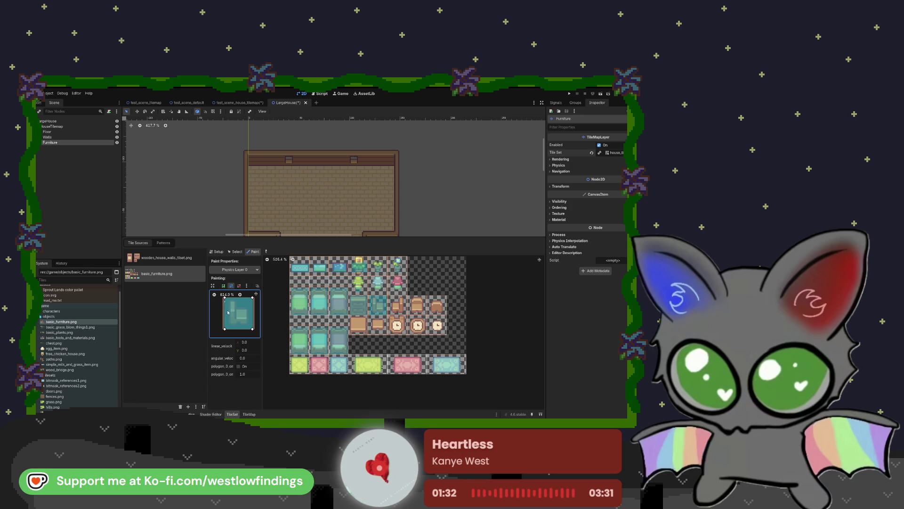
{"action": "mouse_move", "coordinate": [225, 329]}
{"action": "left_mouse_down"}
{"action": "mouse_move", "coordinate": [237, 319]}
{"action": "mouse_move", "coordinate": [230, 325]}
{"action": "mouse_move", "coordinate": [251, 327]}
{"action": "mouse_move", "coordinate": [248, 310]}
{"action": "left_mouse_up"}
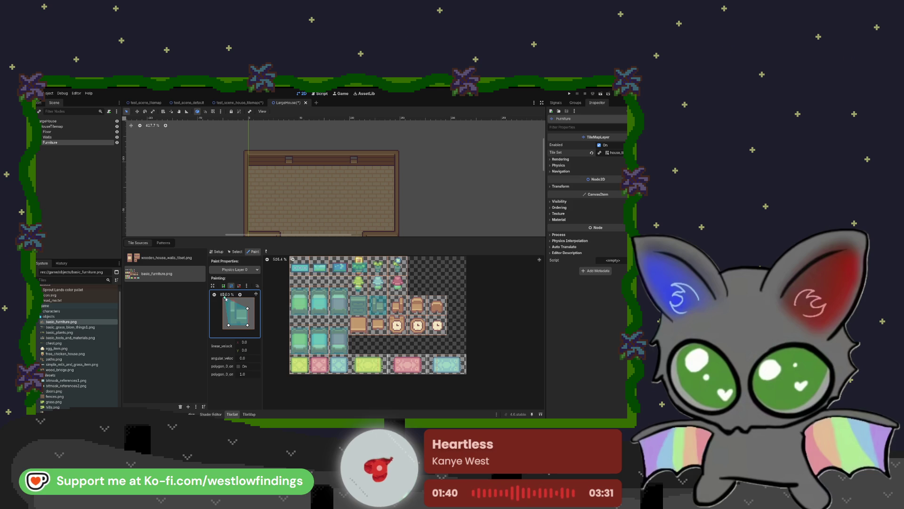
{"action": "scroll", "coordinate": [227, 307], "scroll_direction": "down", "scroll_amount": 2}
{"action": "left_click", "coordinate": [249, 414]}
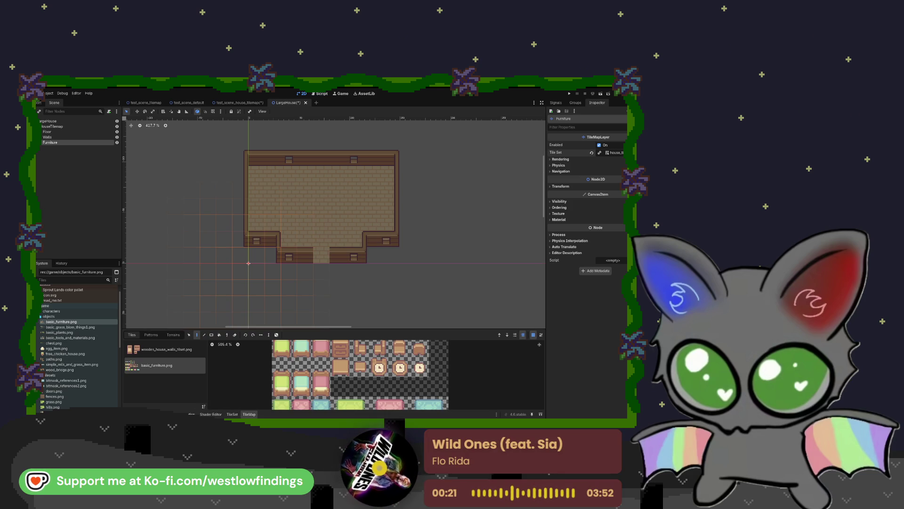
Place a yellow bed top-right, a cyan bed at the left and a pink bed on the right wall
{"action": "left_click", "coordinate": [321, 376]}
{"action": "left_click", "coordinate": [320, 348]}
{"action": "left_click", "coordinate": [320, 348]}
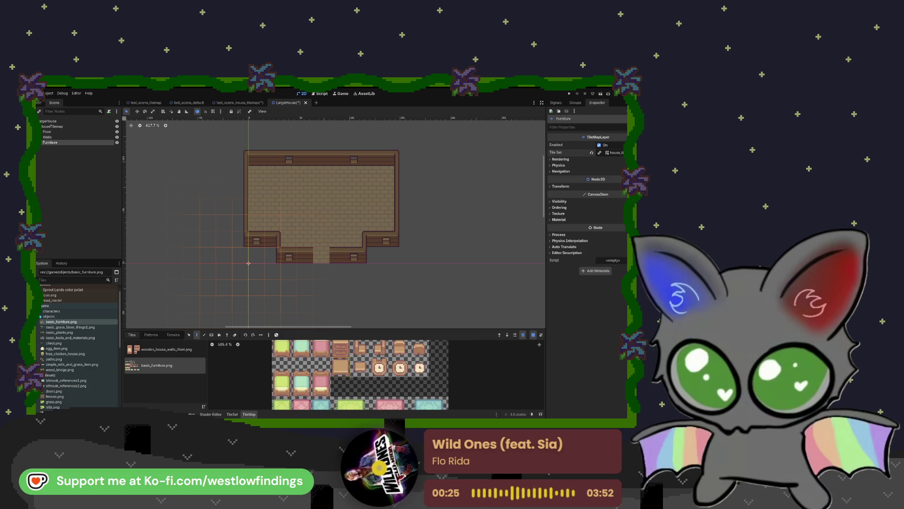
{"action": "left_click_drag", "start_coordinate": [343, 329], "coordinate": [343, 289]}
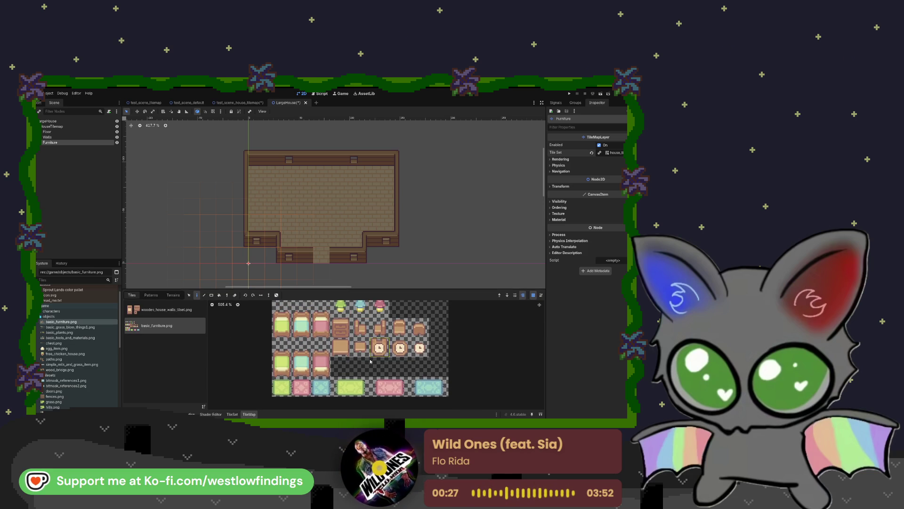
{"action": "left_click", "coordinate": [278, 326]}
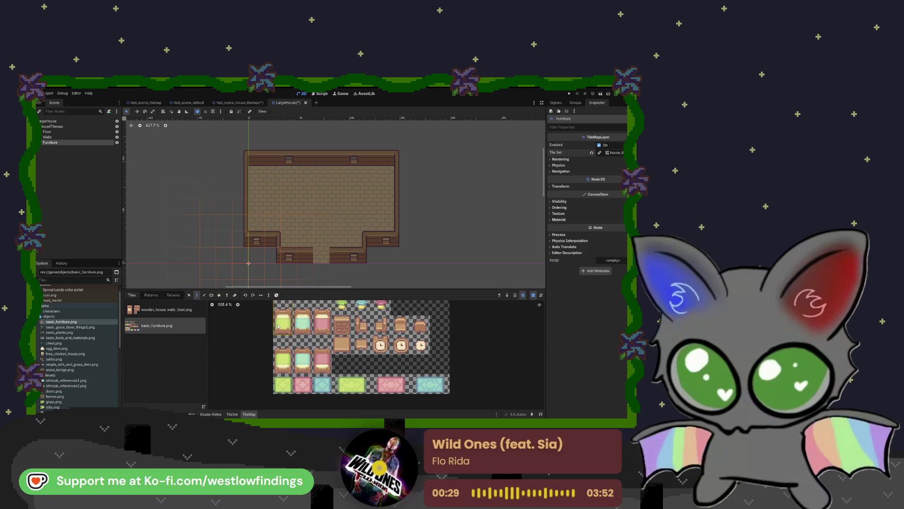
{"action": "left_click", "coordinate": [391, 178]}
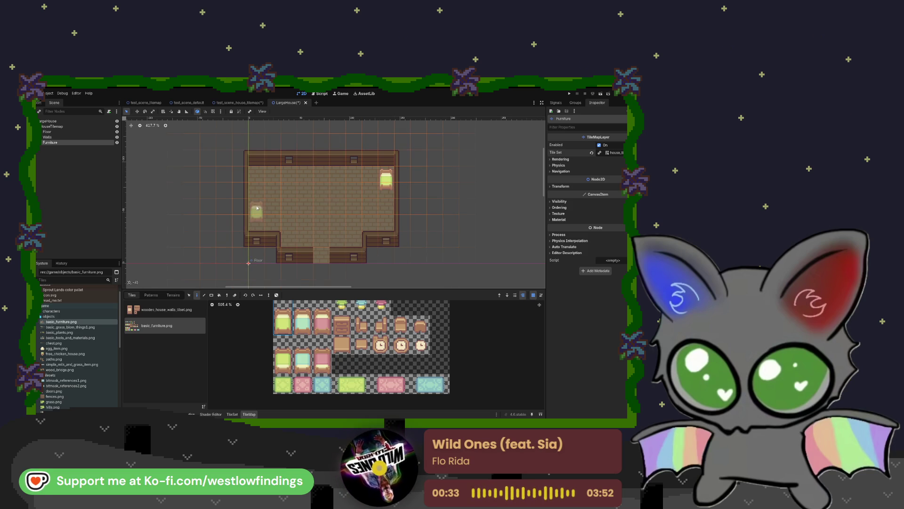
{"action": "left_click", "coordinate": [301, 360]}
{"action": "left_click", "coordinate": [256, 212]}
{"action": "left_click", "coordinate": [323, 325]}
{"action": "left_click", "coordinate": [386, 211]}
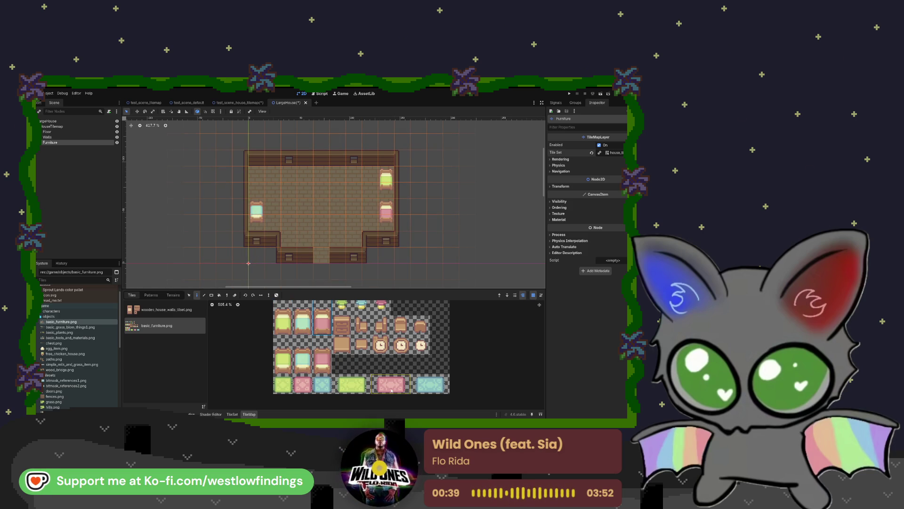
Lay a vertically rotated pink rug, a blue rug on the left and a green rug near the top wall
{"action": "left_click", "coordinate": [391, 390]}
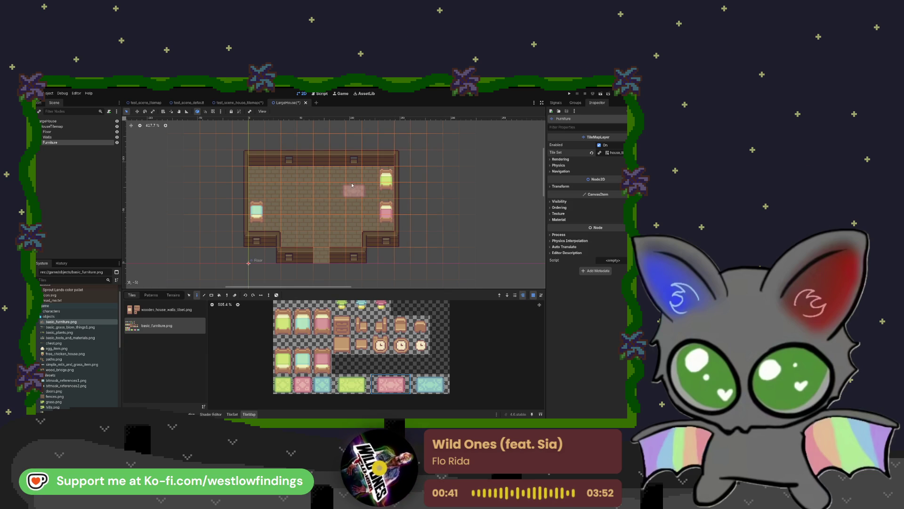
{"action": "key", "text": "z"}
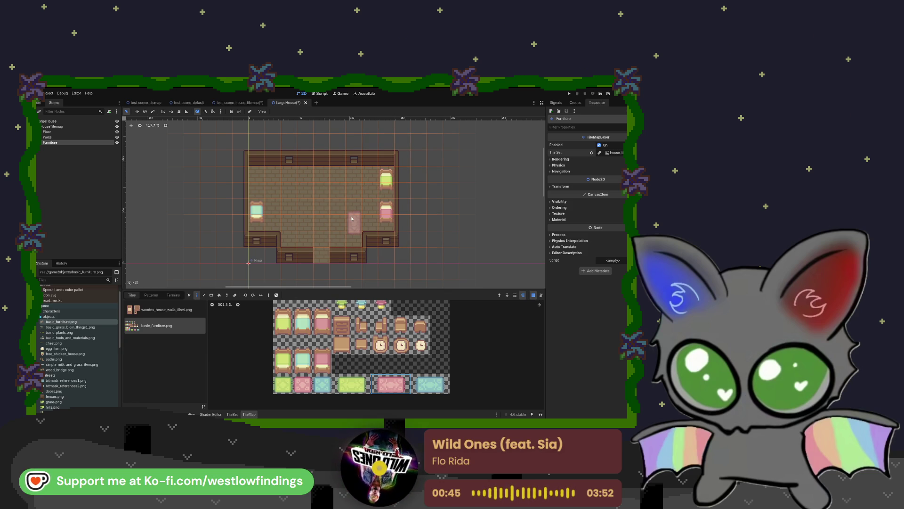
{"action": "left_click", "coordinate": [353, 208]}
{"action": "left_click", "coordinate": [415, 385]}
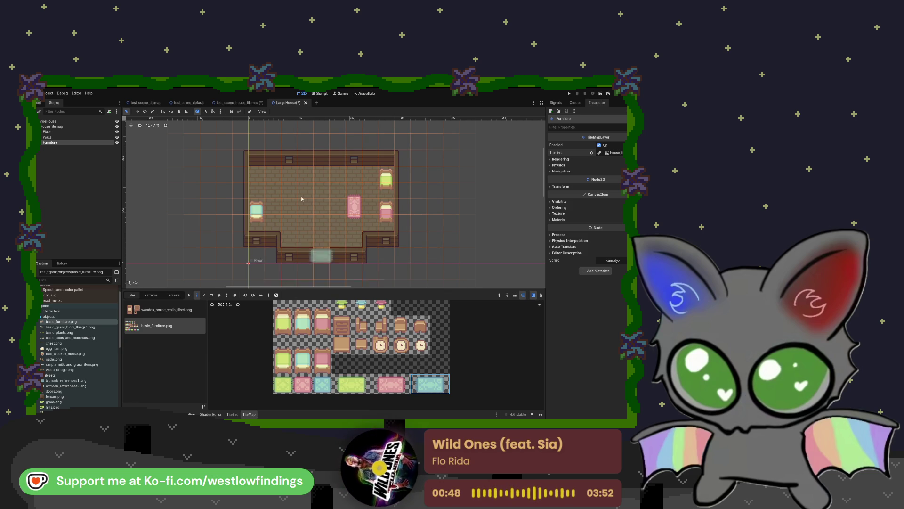
{"action": "left_click", "coordinate": [262, 193]}
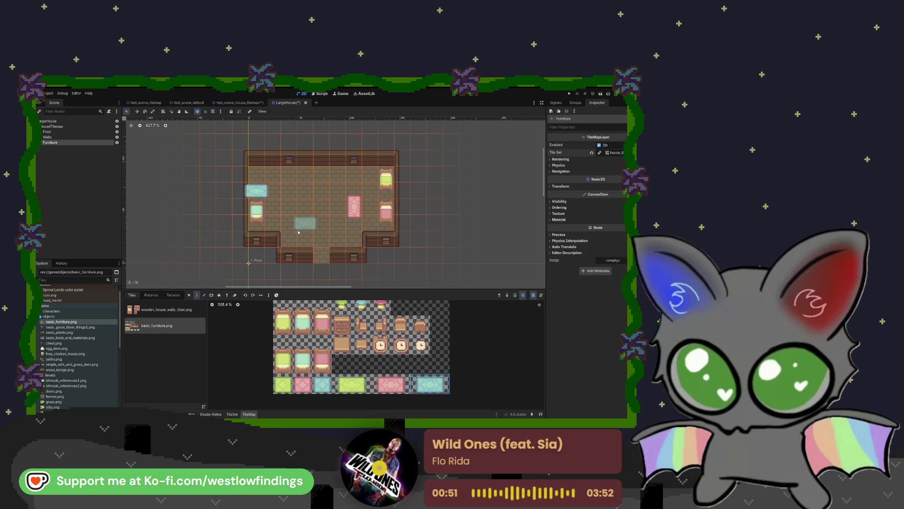
{"action": "key", "text": "ctrl+z"}
{"action": "left_click", "coordinate": [278, 193]}
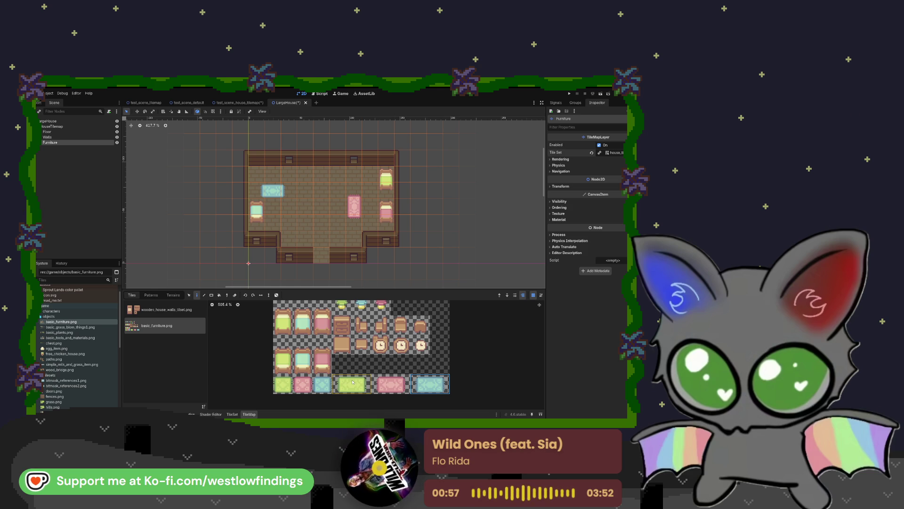
{"action": "left_click", "coordinate": [346, 385]}
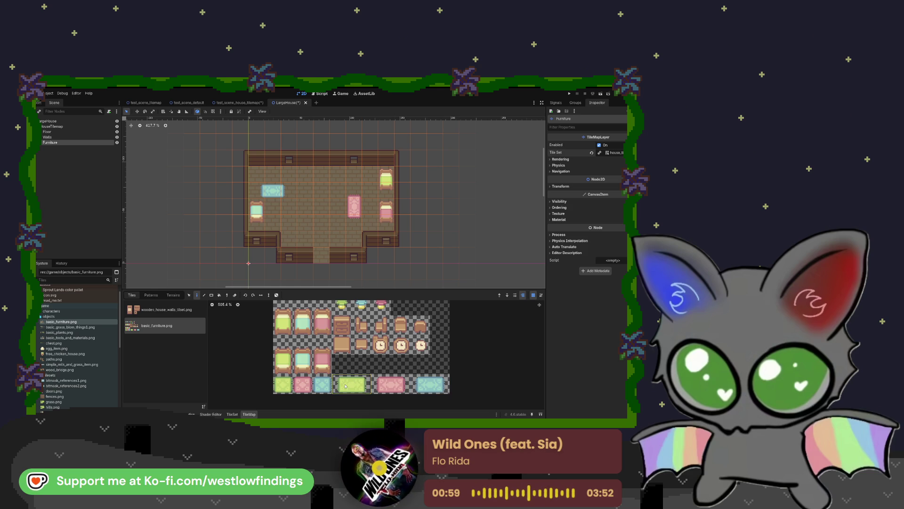
{"action": "left_click", "coordinate": [354, 174]}
Place two dressers along the top wall, then a table with a chair and a stool
{"action": "left_click", "coordinate": [342, 325]}
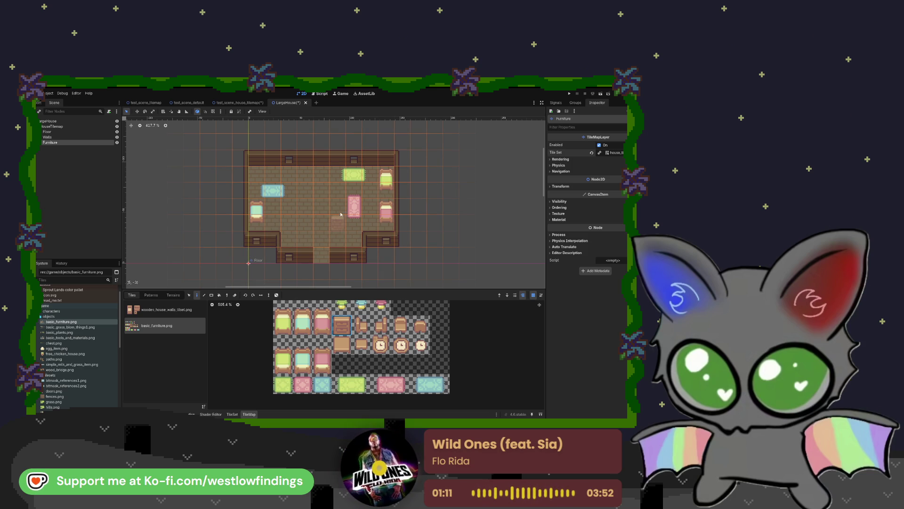
{"action": "left_click", "coordinate": [375, 172]}
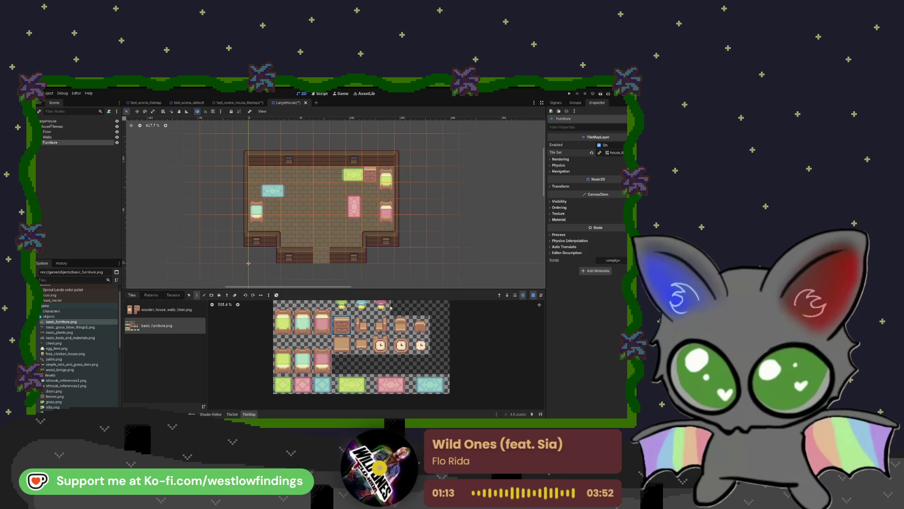
{"action": "left_click", "coordinate": [250, 170]}
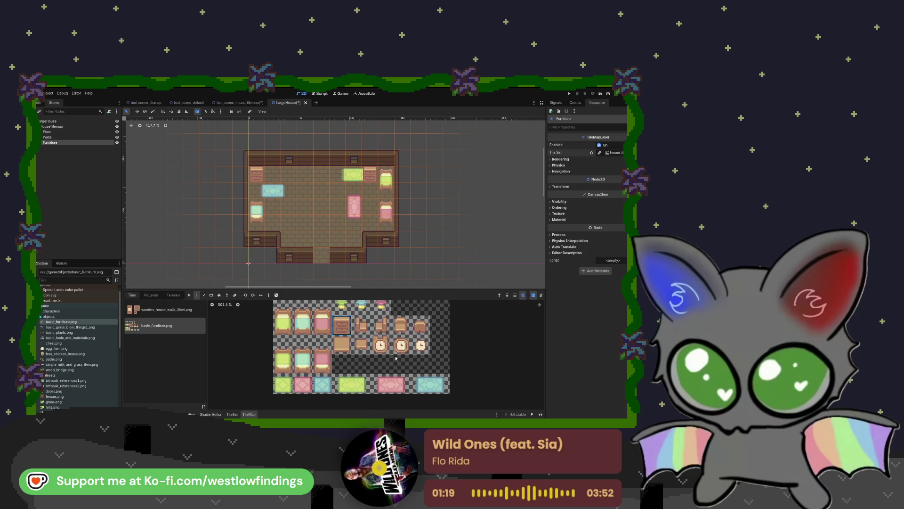
{"action": "left_click", "coordinate": [348, 350]}
{"action": "left_click", "coordinate": [301, 208]}
{"action": "left_click", "coordinate": [362, 327]}
{"action": "left_click", "coordinate": [289, 206]}
{"action": "left_click", "coordinate": [381, 322]}
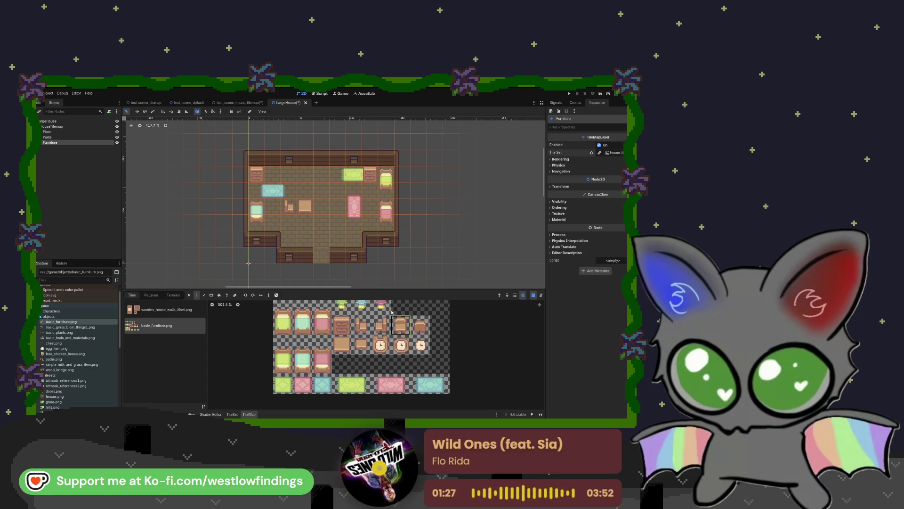
{"action": "left_click", "coordinate": [305, 189]}
Hang a wall clock on the room's top wall
{"action": "left_click", "coordinate": [420, 325]}
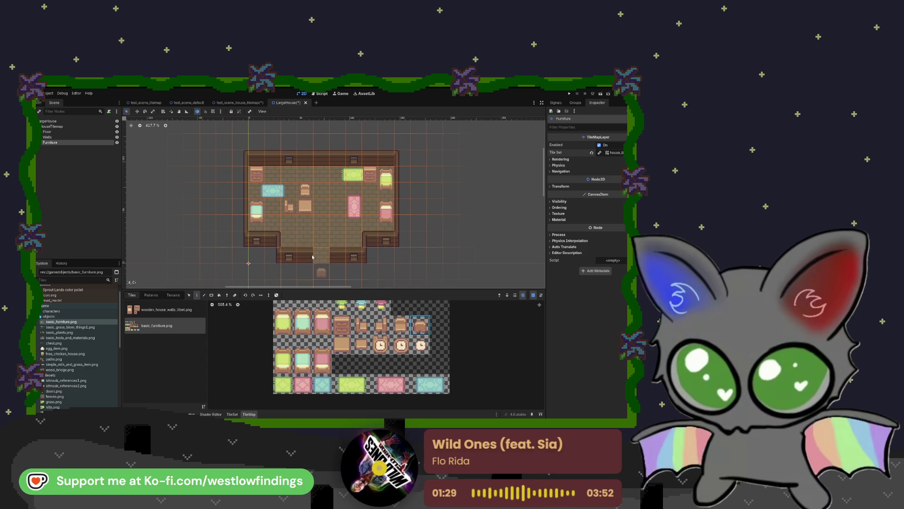
{"action": "left_click", "coordinate": [380, 345]}
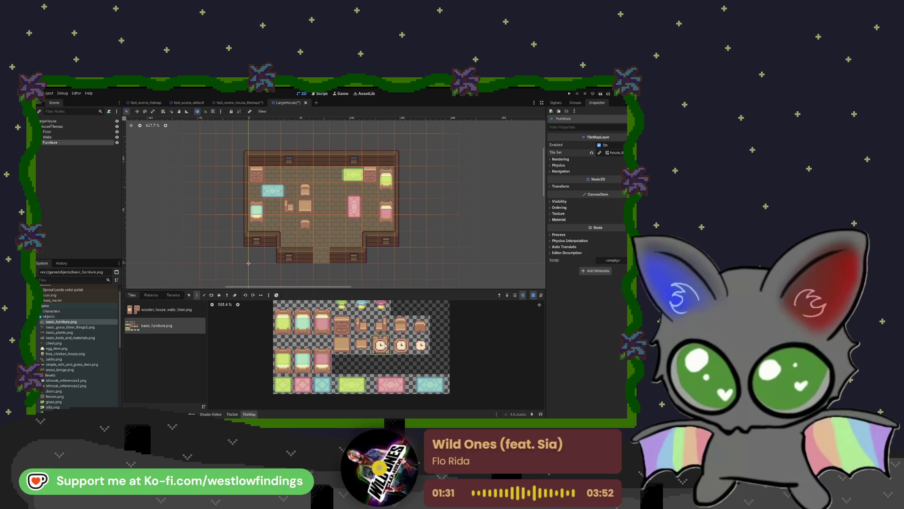
{"action": "left_click", "coordinate": [322, 159]}
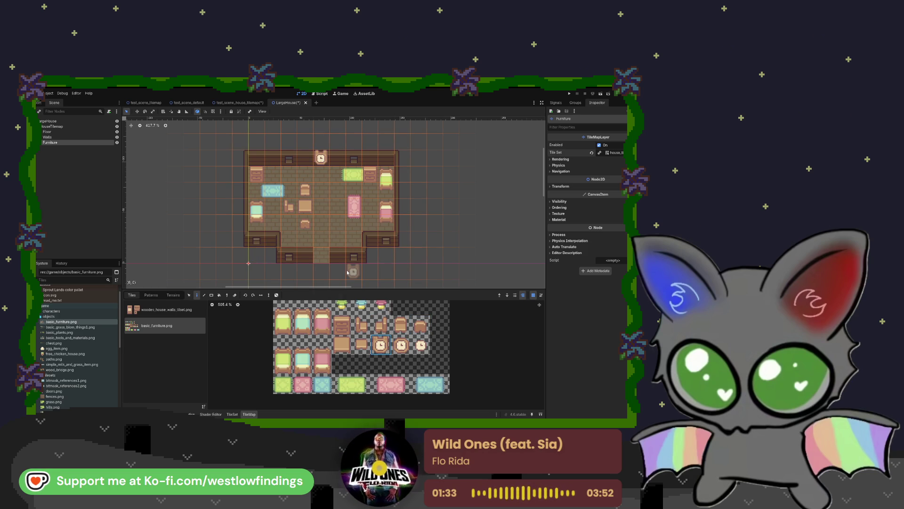
{"action": "scroll", "coordinate": [309, 311], "scroll_direction": "up", "scroll_amount": 2}
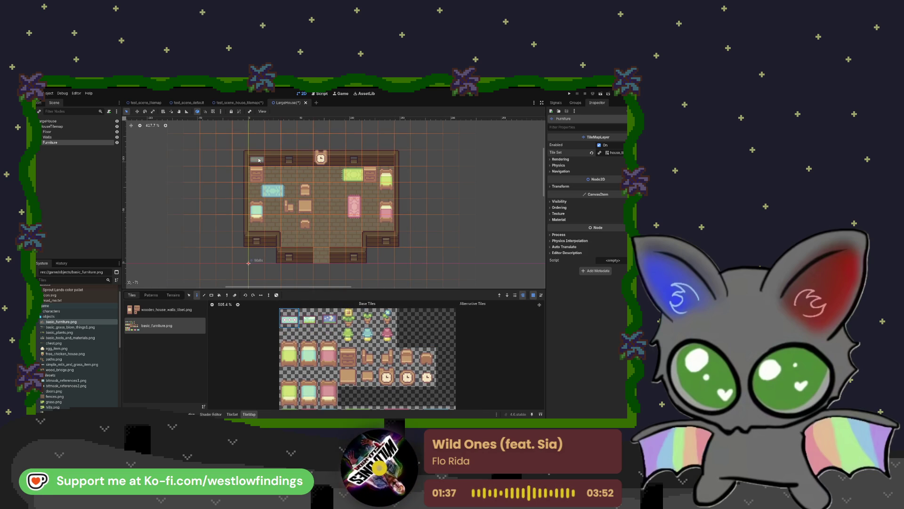
Hang a painting and a green picture on the top wall, and place potted and teal plants
{"action": "left_click", "coordinate": [376, 161]}
{"action": "left_click", "coordinate": [328, 317]}
{"action": "left_click", "coordinate": [302, 161]}
{"action": "left_click", "coordinate": [312, 335]}
{"action": "left_click", "coordinate": [271, 161]}
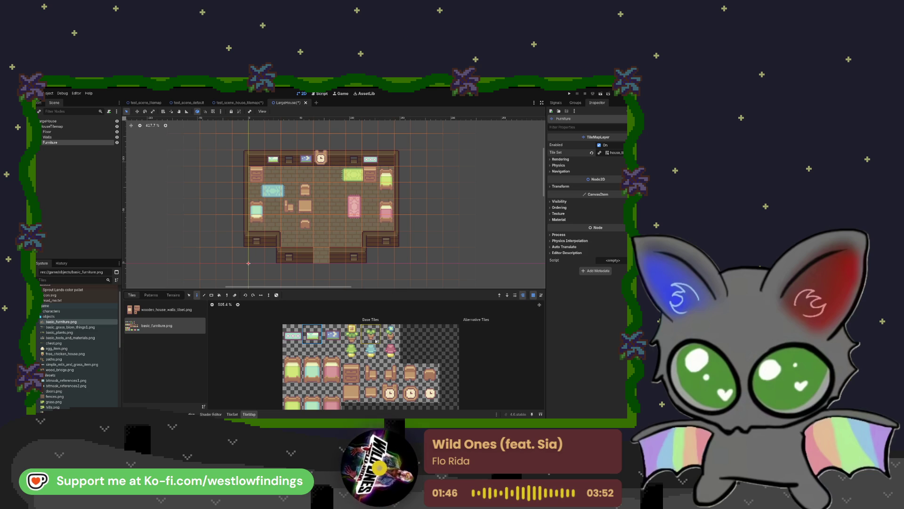
{"action": "left_click", "coordinate": [352, 332]}
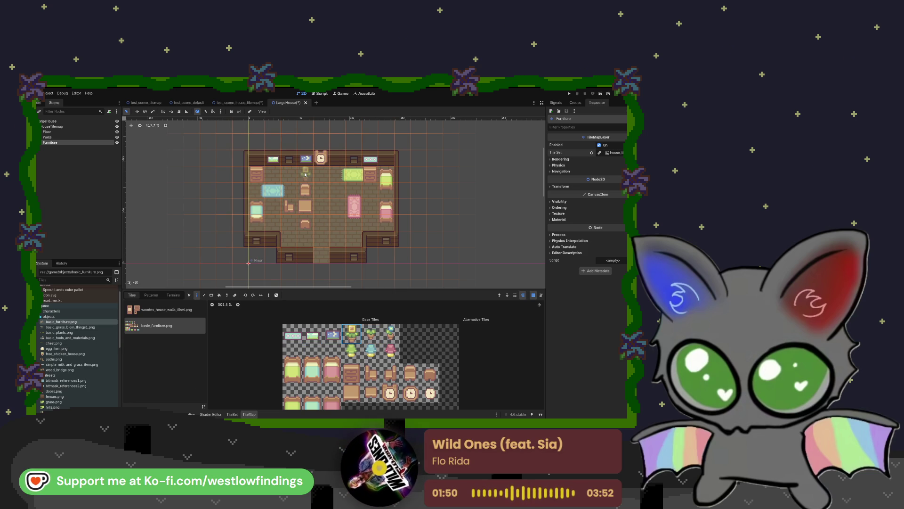
{"action": "left_click", "coordinate": [341, 175]}
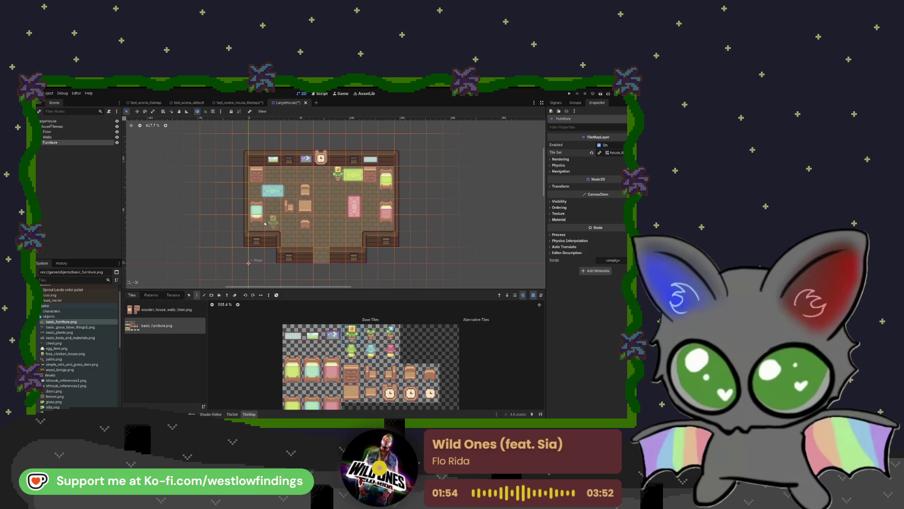
{"action": "left_click", "coordinate": [370, 356]}
{"action": "left_click", "coordinate": [273, 221]}
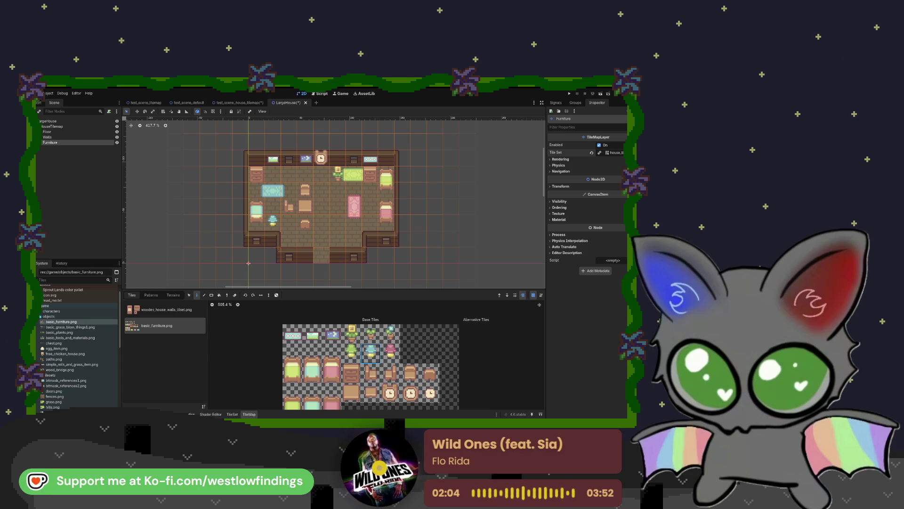
Move the box piece and the stool one cell to the right with the Selection tool
{"action": "left_click", "coordinate": [188, 295]}
{"action": "left_click", "coordinate": [303, 206]}
{"action": "mouse_move", "coordinate": [303, 206]}
{"action": "left_mouse_down"}
{"action": "mouse_move", "coordinate": [320, 206]}
{"action": "mouse_move", "coordinate": [313, 211]}
{"action": "left_mouse_up"}
{"action": "left_click", "coordinate": [306, 191]}
{"action": "left_click", "coordinate": [305, 223]}
{"action": "left_click_drag", "start_coordinate": [305, 223], "coordinate": [322, 224]}
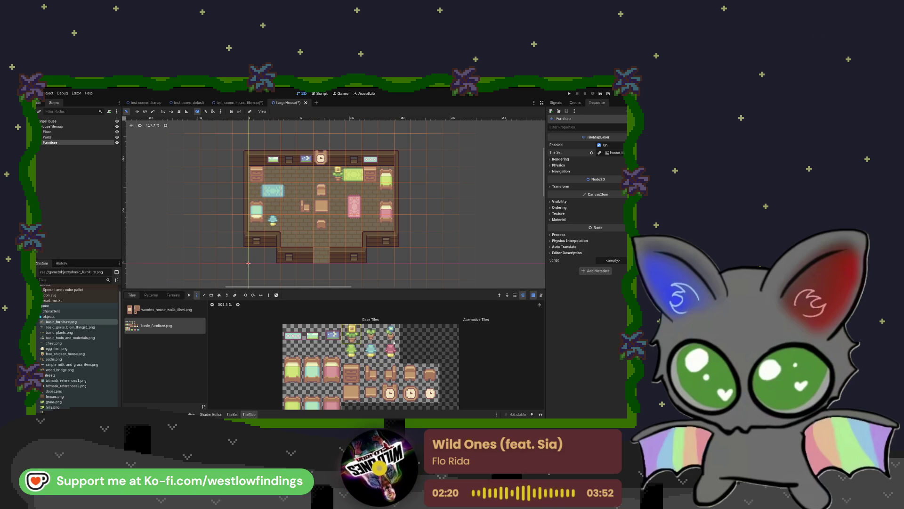
Add another chair by the table plus pink and green plants, then open test_scene_house_tilemap
{"action": "left_click", "coordinate": [391, 372]}
{"action": "left_click", "coordinate": [337, 206]}
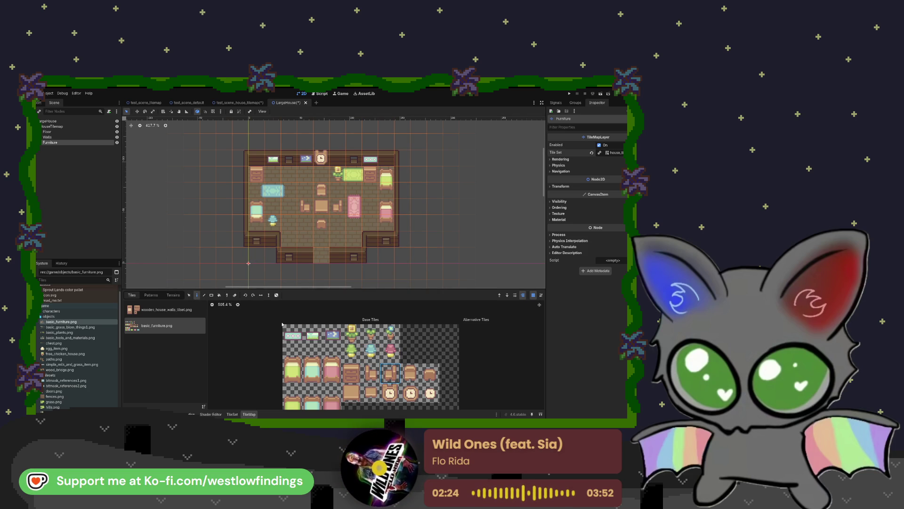
{"action": "left_click", "coordinate": [390, 358]}
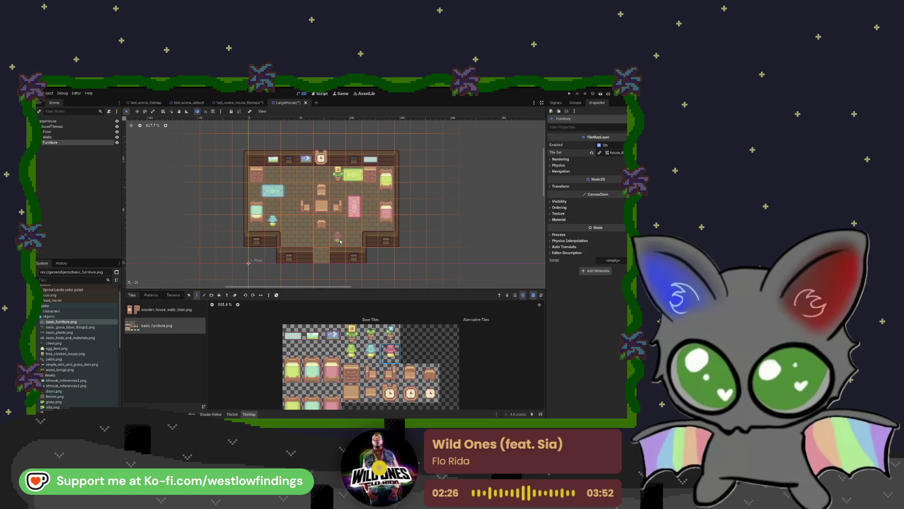
{"action": "left_click", "coordinate": [357, 241]}
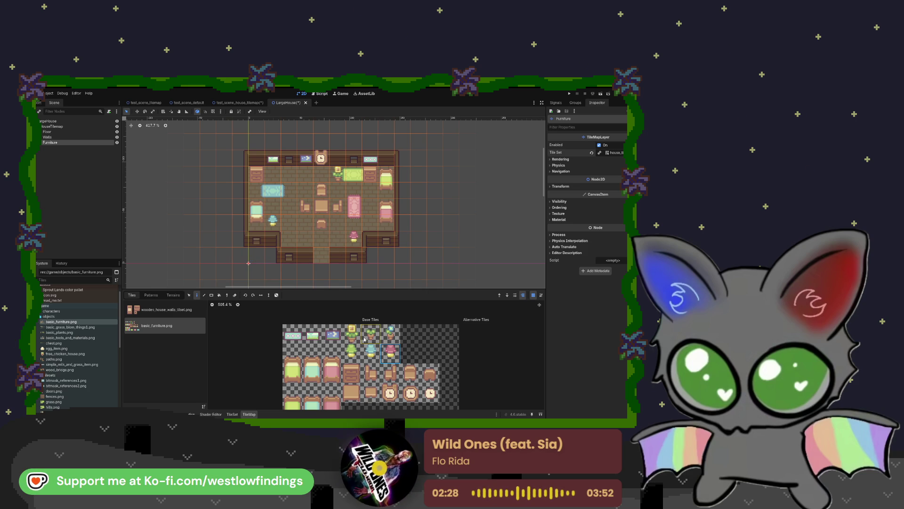
{"action": "left_click", "coordinate": [351, 353]}
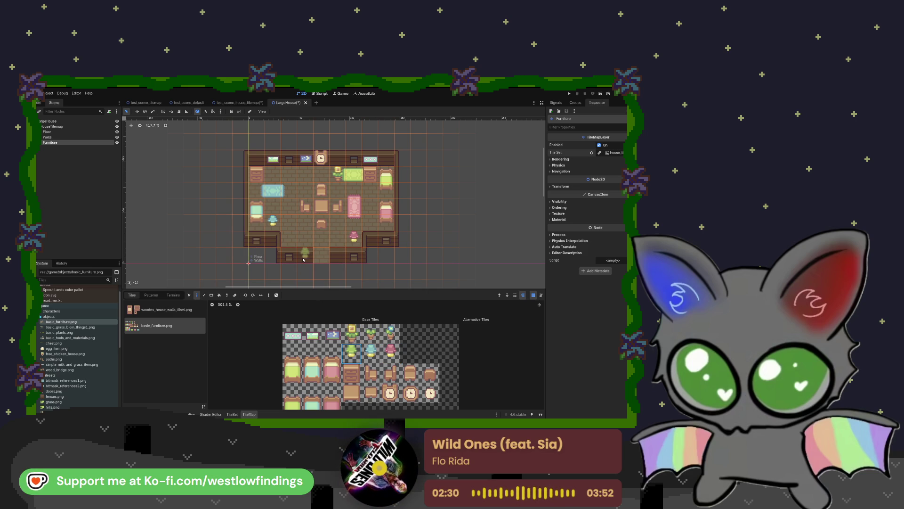
{"action": "left_click", "coordinate": [288, 172]}
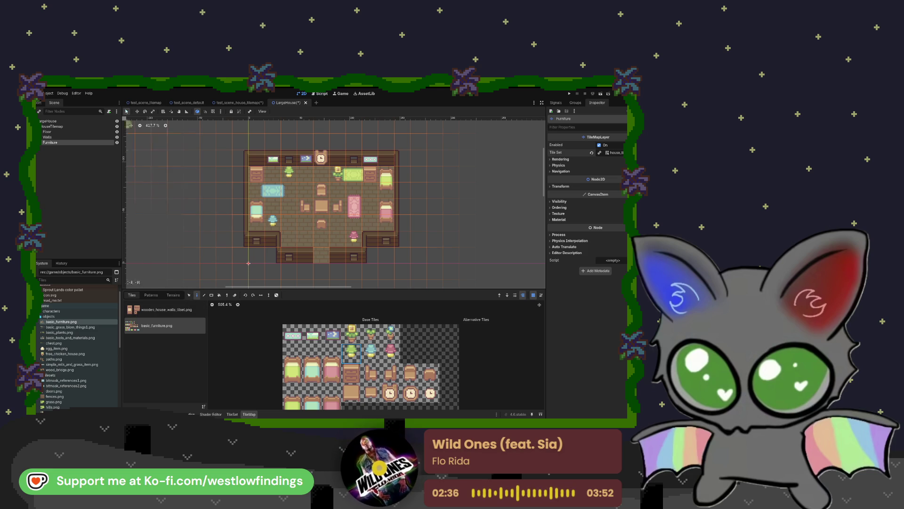
{"action": "left_click", "coordinate": [229, 102]}
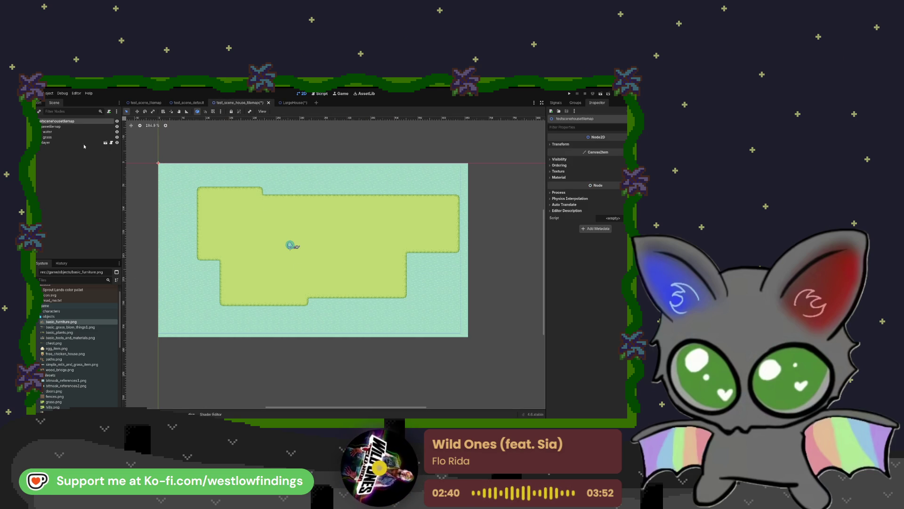
Add a child TileMapLayer node under the gametilemap node
{"action": "left_click", "coordinate": [63, 127]}
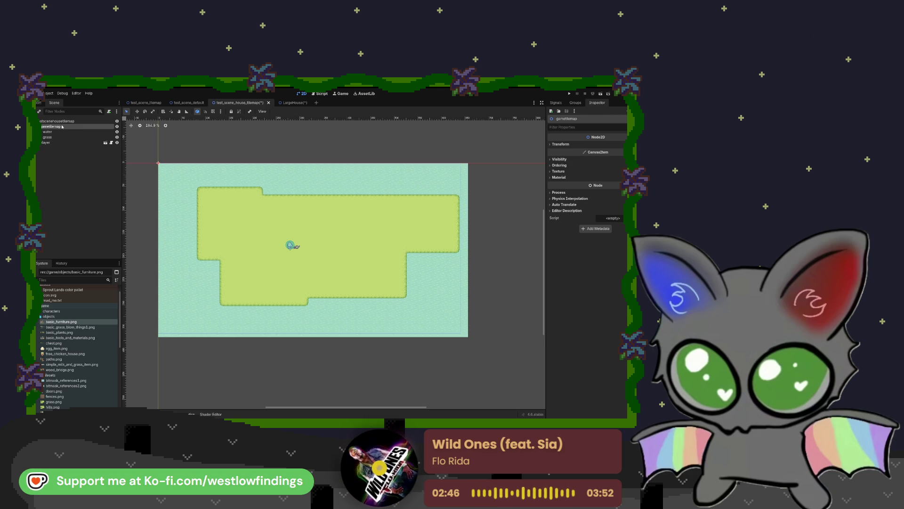
{"action": "key", "text": "ctrl+z"}
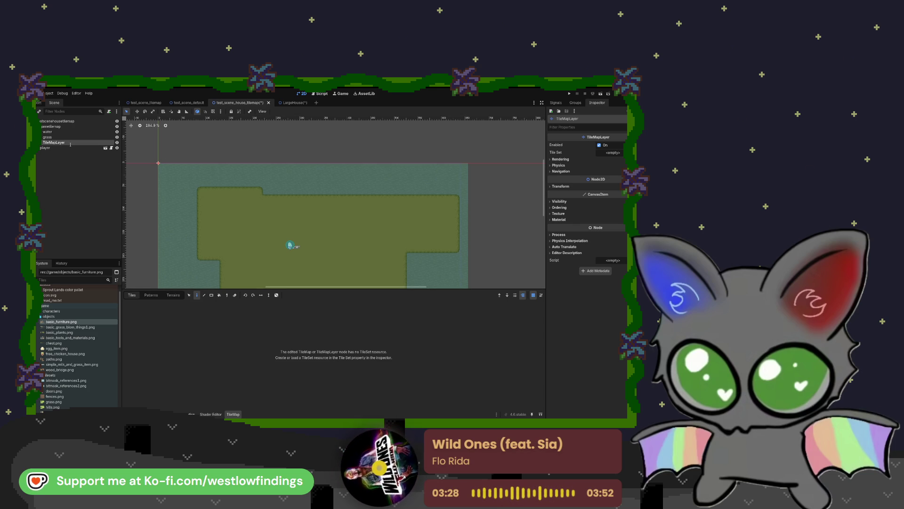
Rename the new layer to Houses and give it the game's tile set
{"action": "type", "text": "Houses"}
{"action": "key", "text": "Return"}
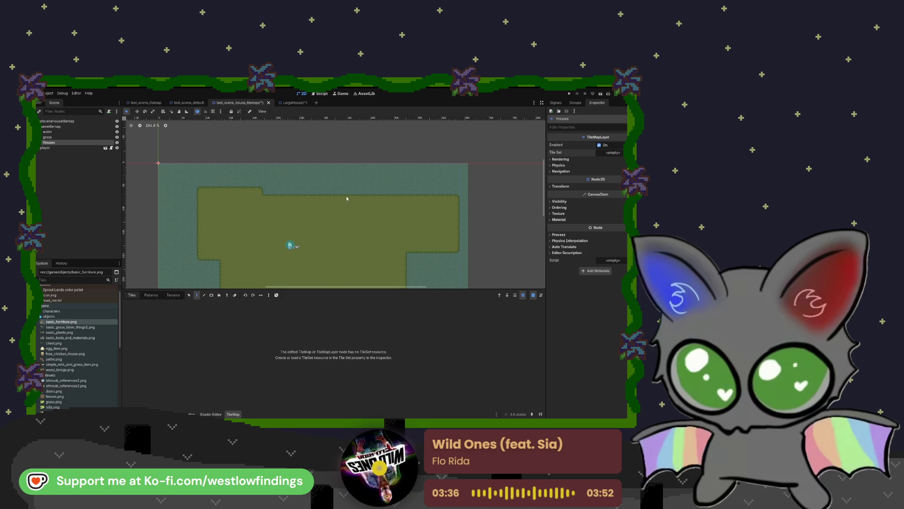
{"action": "key", "text": "ctrl+z"}
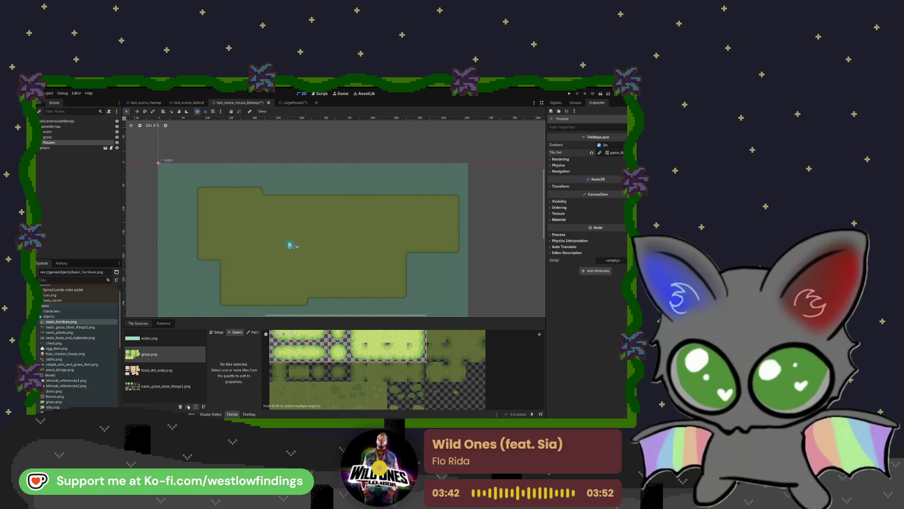
Add an empty Scene Collection source to the tile set, then switch to the LargeHouse scene
{"action": "left_click", "coordinate": [188, 408]}
{"action": "left_click", "coordinate": [152, 395]}
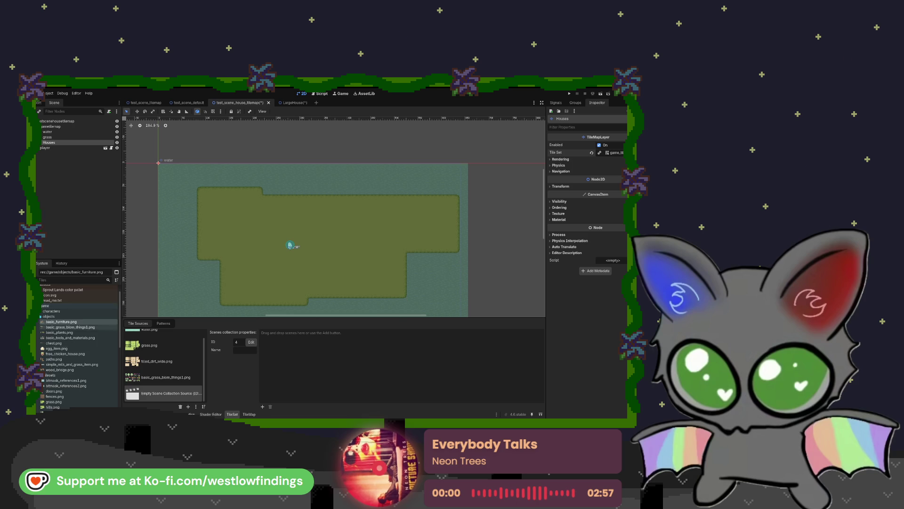
{"action": "scroll", "coordinate": [78, 349], "scroll_direction": "down", "scroll_amount": 5}
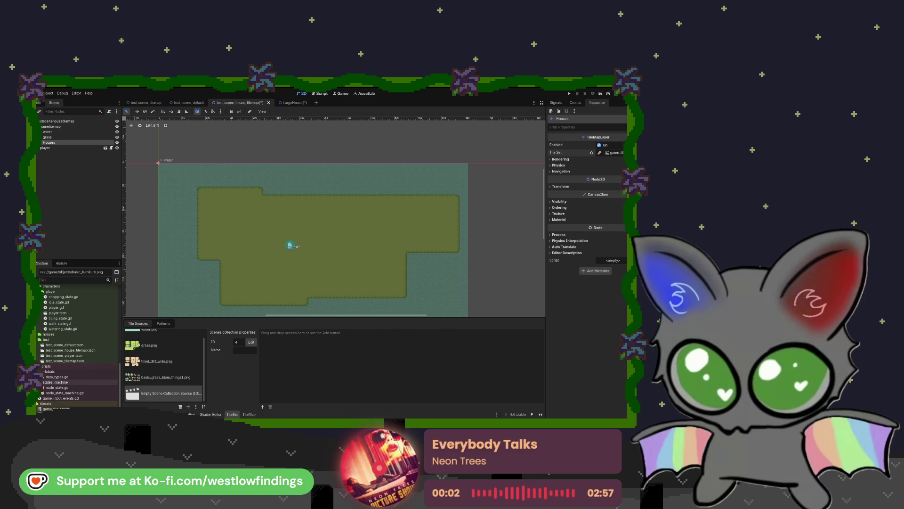
{"action": "scroll", "coordinate": [78, 348], "scroll_direction": "up", "scroll_amount": 1}
{"action": "scroll", "coordinate": [78, 382], "scroll_direction": "up", "scroll_amount": 1}
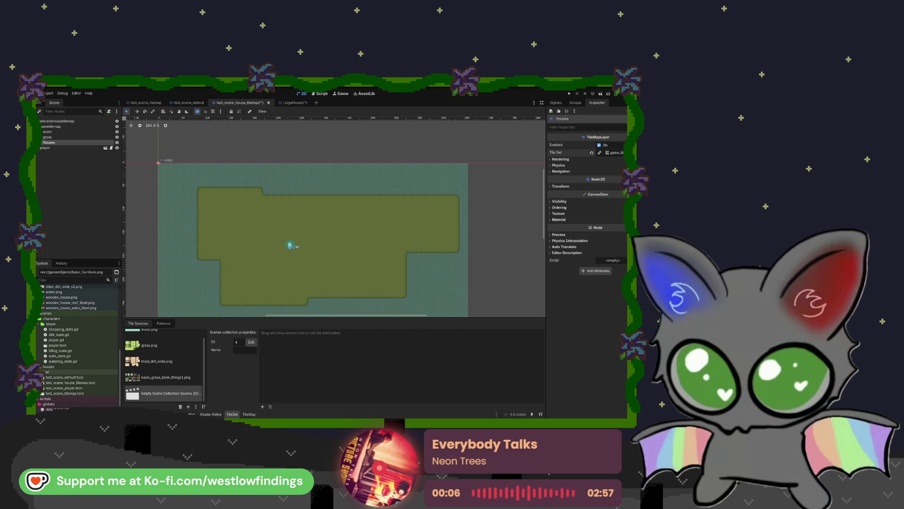
{"action": "left_click", "coordinate": [292, 102]}
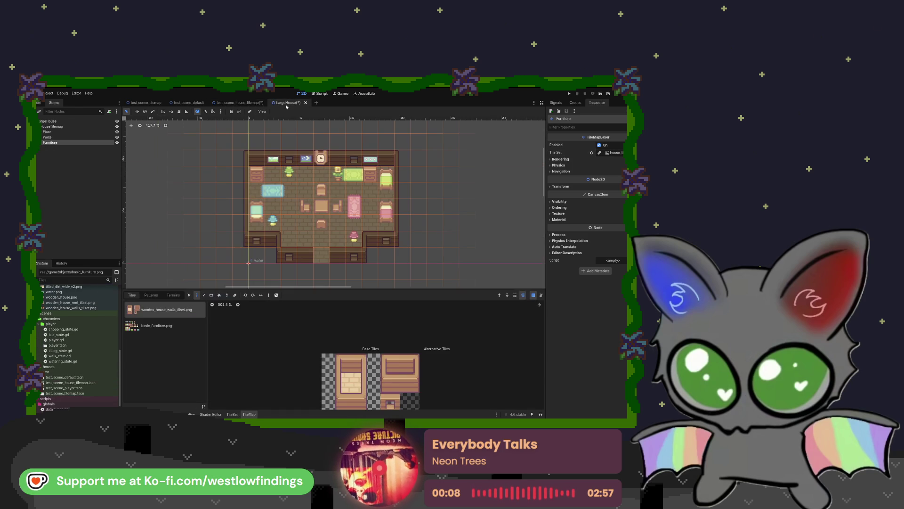
Save the LargeHouse scene and expand the player folder in the FileSystem dock
{"action": "key", "text": "ctrl+s"}
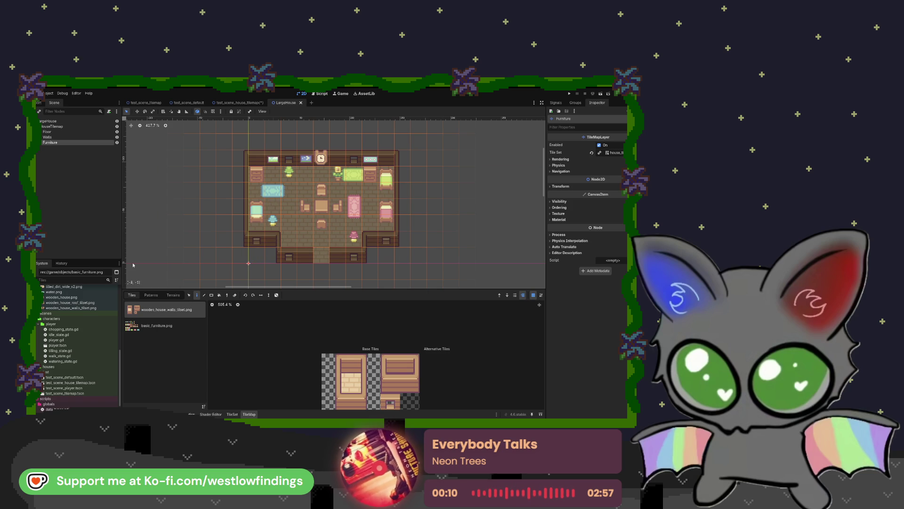
{"action": "scroll", "coordinate": [69, 323], "scroll_direction": "up", "scroll_amount": 1}
{"action": "scroll", "coordinate": [70, 323], "scroll_direction": "up", "scroll_amount": 6}
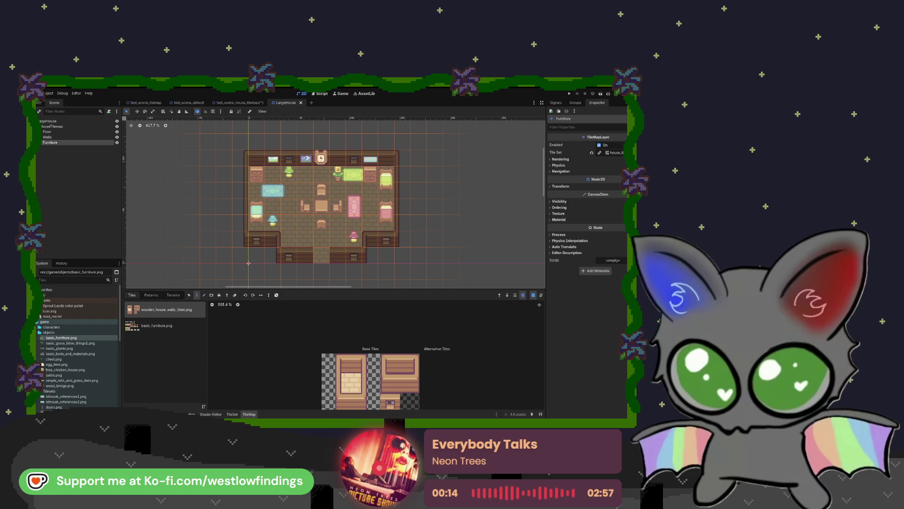
{"action": "left_click", "coordinate": [70, 332]}
Select LargeHouse.tscn in the houses folder and return to the test_scene_house_tilemap scene
{"action": "scroll", "coordinate": [92, 330], "scroll_direction": "down", "scroll_amount": 2}
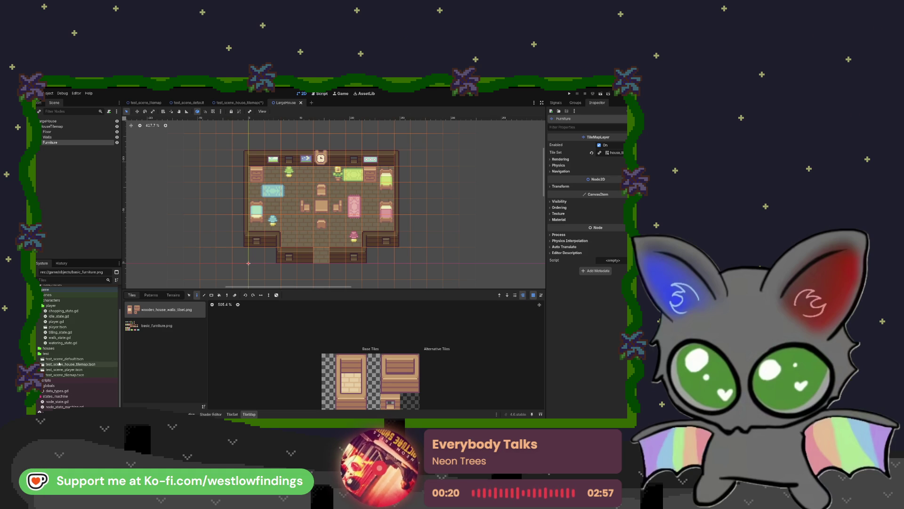
{"action": "left_click", "coordinate": [38, 348]}
{"action": "left_click", "coordinate": [49, 354]}
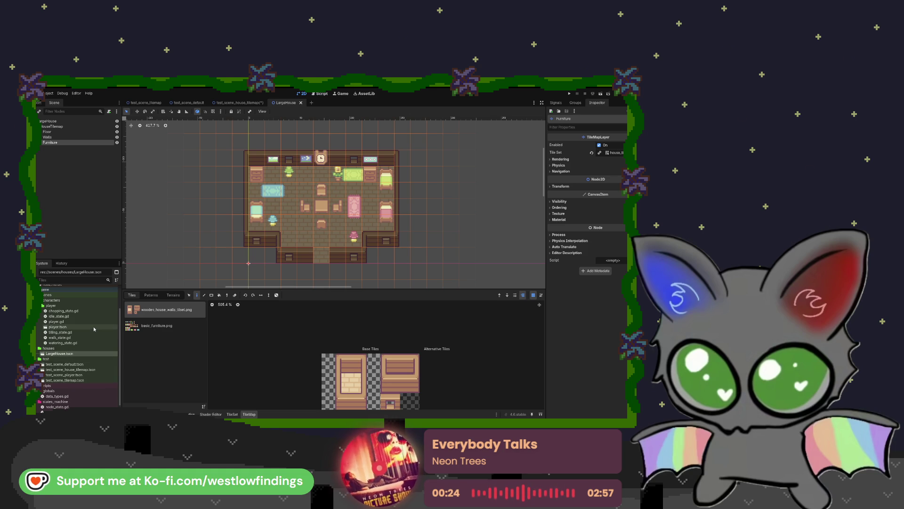
{"action": "left_click", "coordinate": [241, 104]}
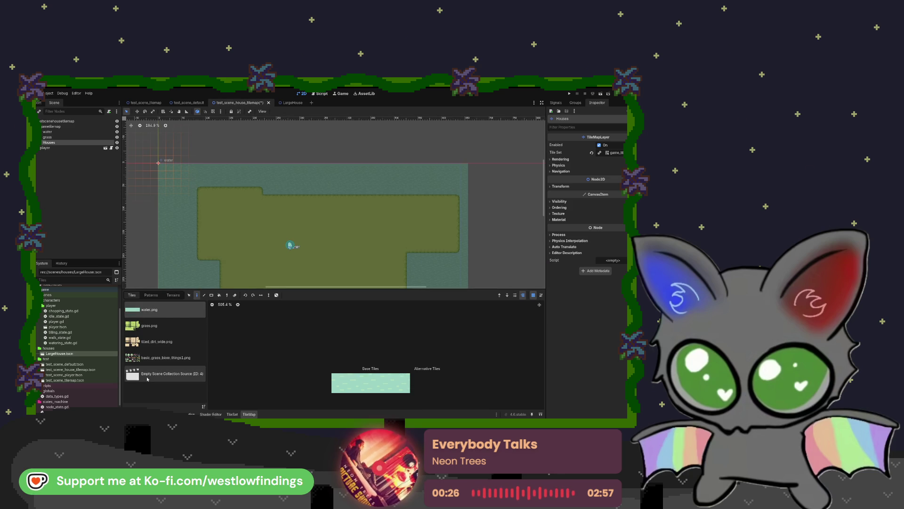
Add LargeHouse.tscn to the tile set's empty scene collection source
{"action": "left_click", "coordinate": [148, 377]}
{"action": "mouse_move", "coordinate": [79, 356]}
{"action": "left_mouse_down"}
{"action": "mouse_move", "coordinate": [292, 348]}
{"action": "mouse_move", "coordinate": [217, 360]}
{"action": "mouse_move", "coordinate": [171, 380]}
{"action": "left_mouse_up"}
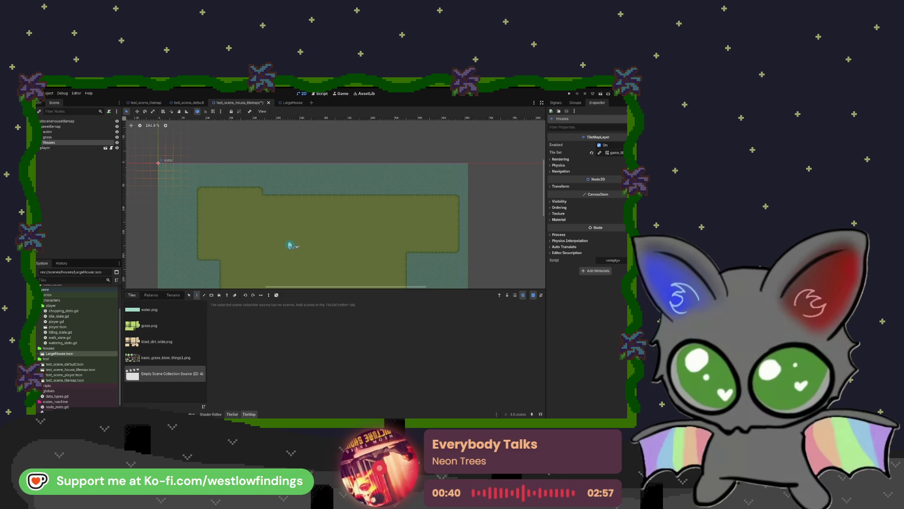
{"action": "left_click", "coordinate": [232, 414]}
{"action": "left_click_drag", "start_coordinate": [59, 353], "coordinate": [294, 369]}
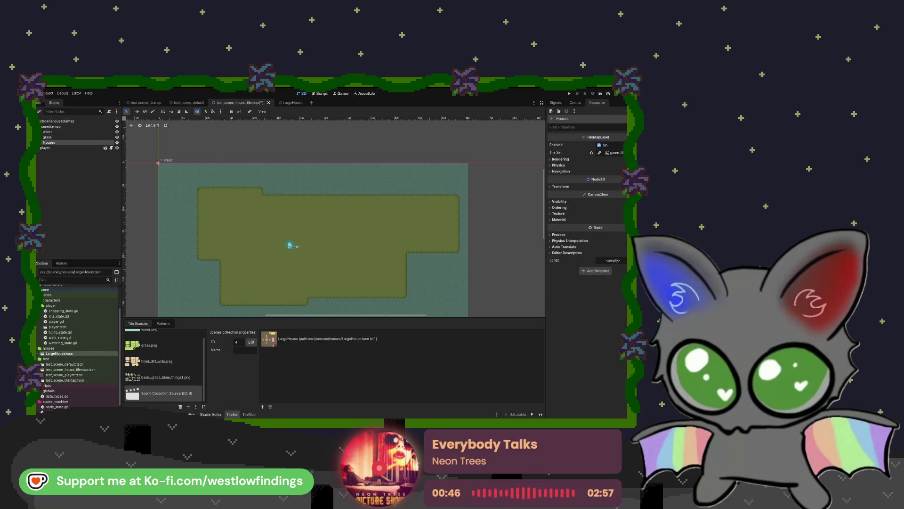
Check the LargeHouse tile's properties, then pick it as the tile to paint
{"action": "left_click", "coordinate": [308, 344]}
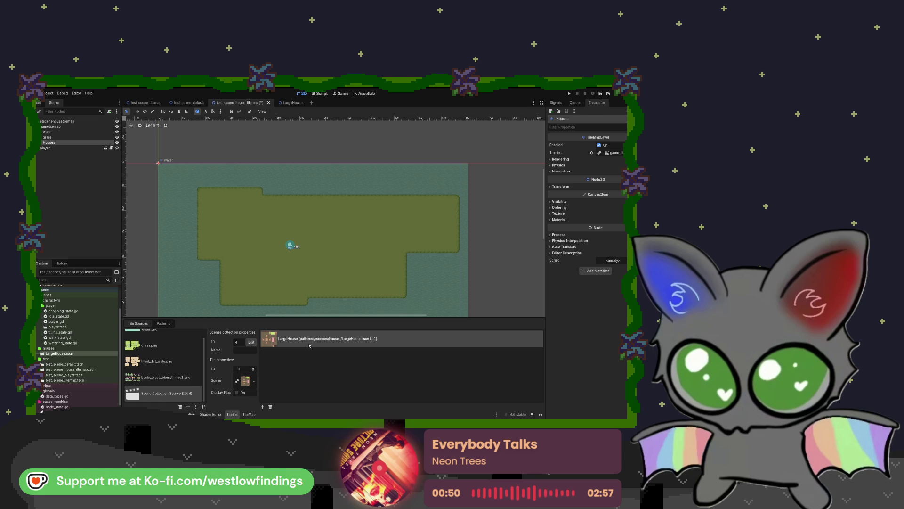
{"action": "left_click", "coordinate": [249, 414]}
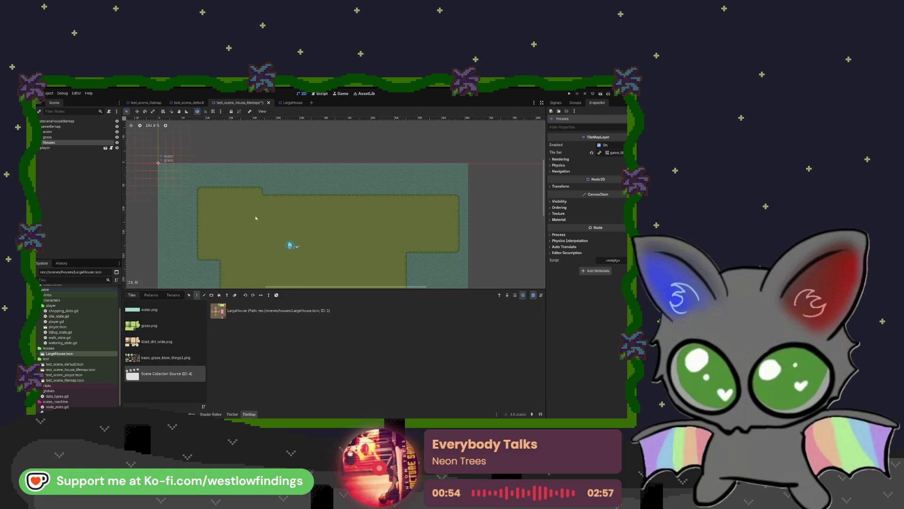
{"action": "left_click", "coordinate": [274, 320]}
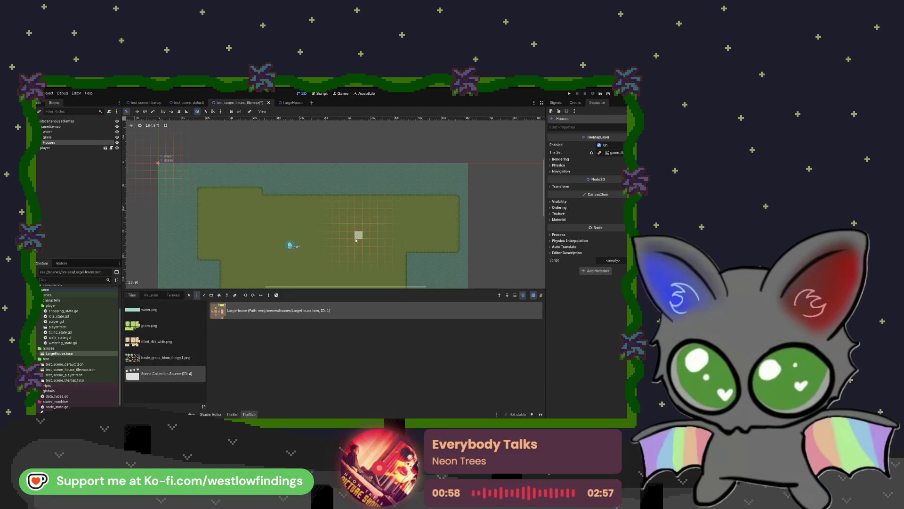
Paint the LargeHouse tile onto the grass right of the player, select its cell, then save and run
{"action": "left_click", "coordinate": [368, 225]}
{"action": "key", "text": "s"}
{"action": "mouse_move", "coordinate": [438, 178]}
{"action": "left_mouse_down"}
{"action": "mouse_move", "coordinate": [324, 247]}
{"action": "mouse_move", "coordinate": [349, 243]}
{"action": "mouse_move", "coordinate": [327, 258]}
{"action": "left_mouse_up"}
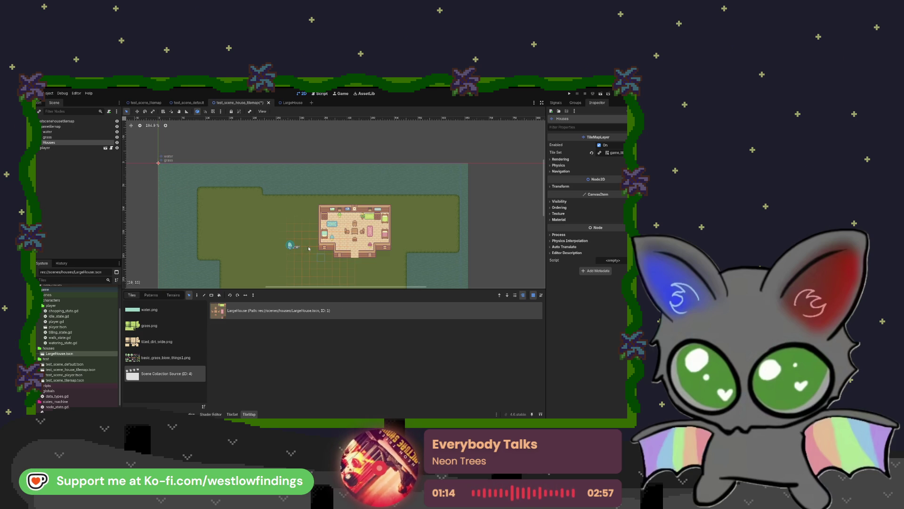
{"action": "scroll", "coordinate": [211, 247], "scroll_direction": "down", "scroll_amount": 1}
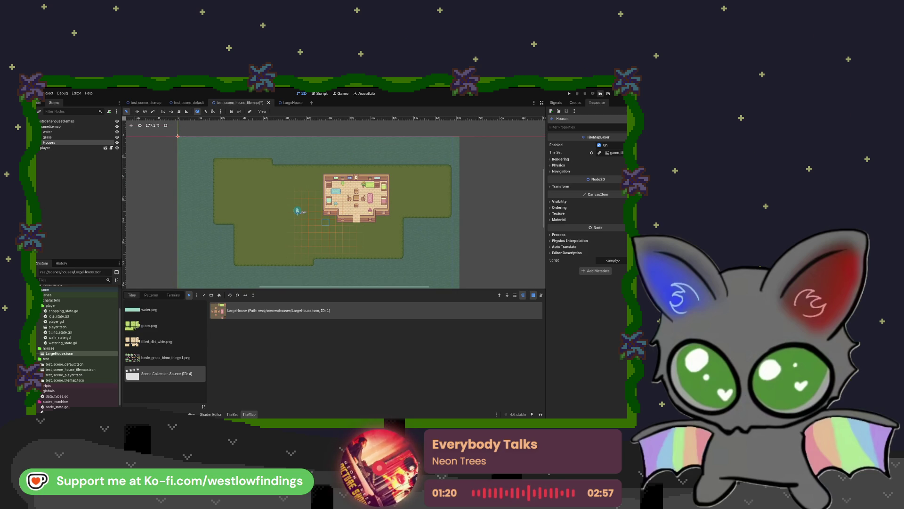
{"action": "key", "text": "F6"}
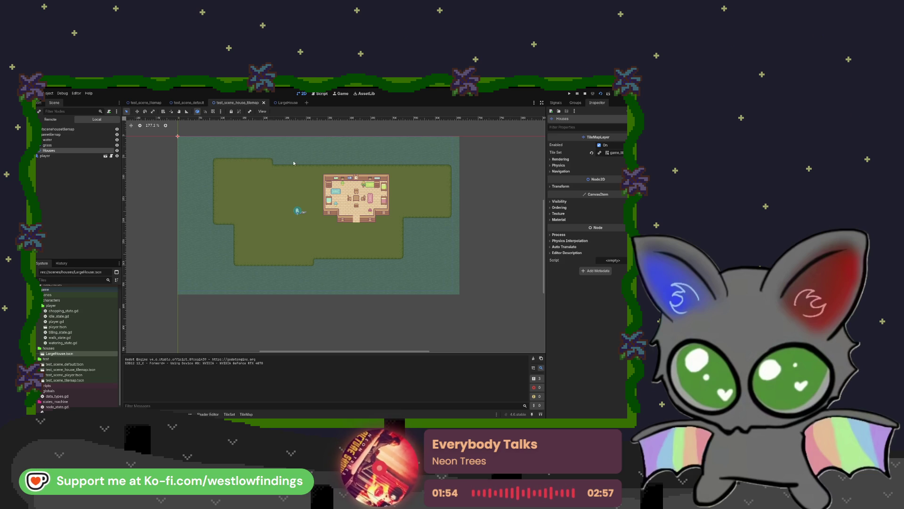
Stop the test run, shift the Houses layer 1 px left, then run and stop the island scene again
{"action": "key", "text": "F8"}
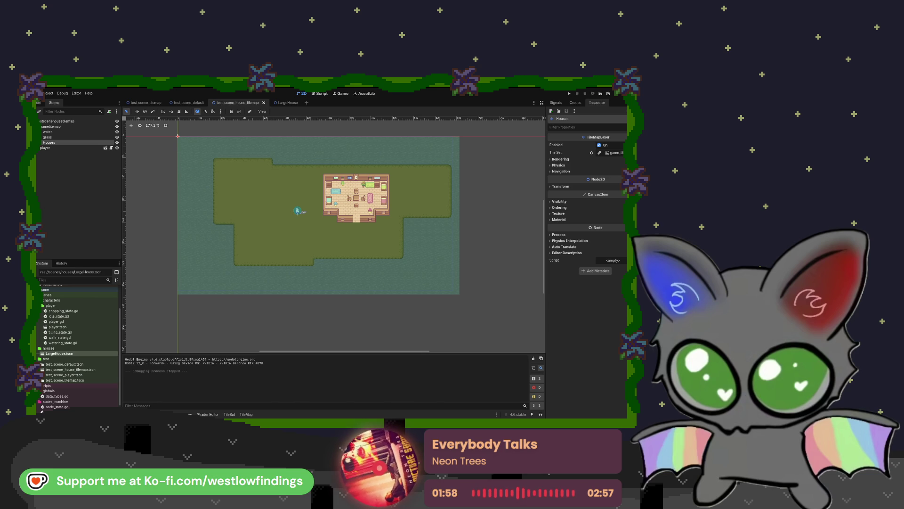
{"action": "key", "text": "Left"}
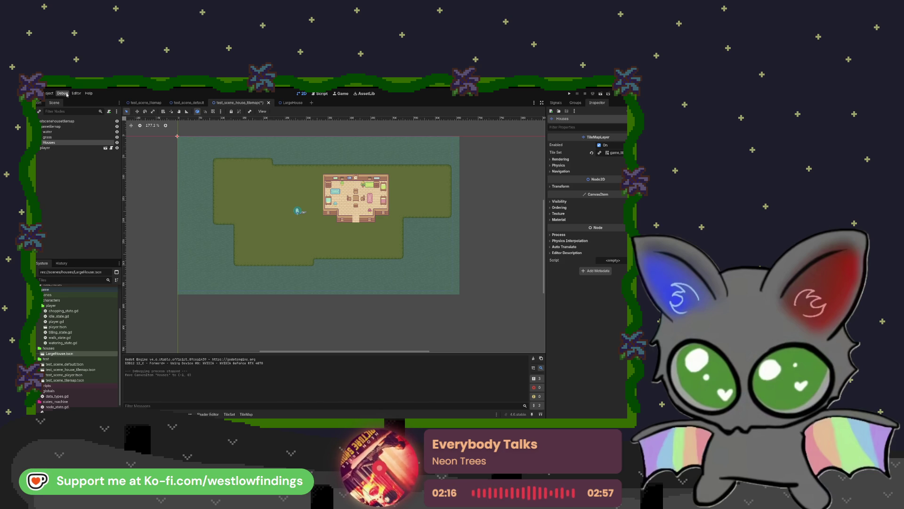
{"action": "left_click", "coordinate": [602, 94]}
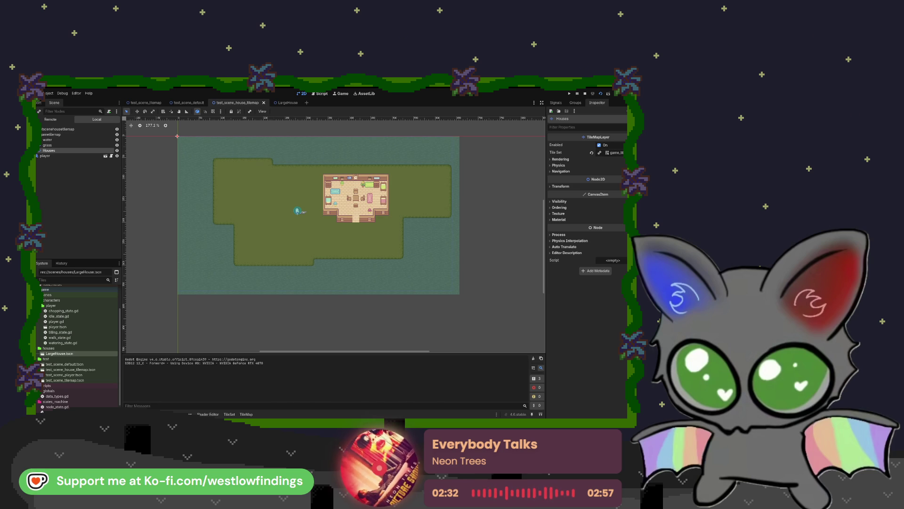
{"action": "key", "text": "F8"}
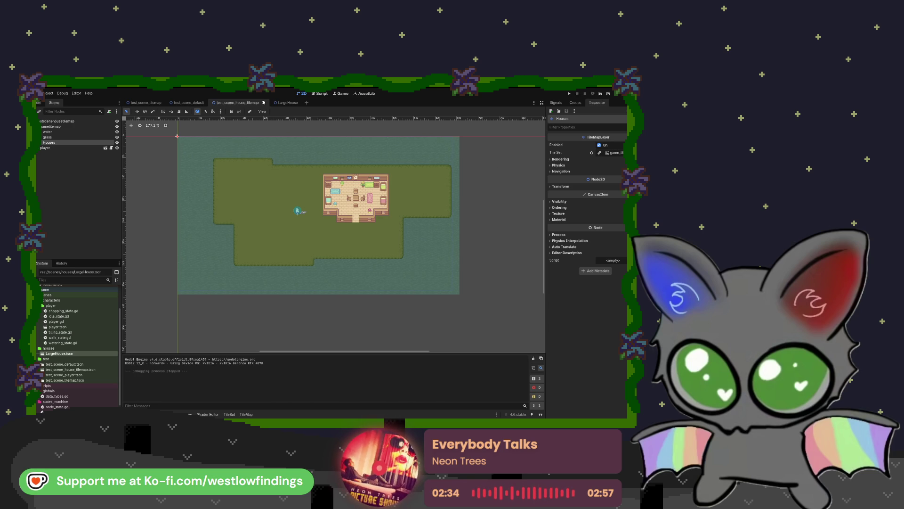
Shrink the player's CollisionShape2D circle radius in the player scene and save it
{"action": "left_click", "coordinate": [72, 148]}
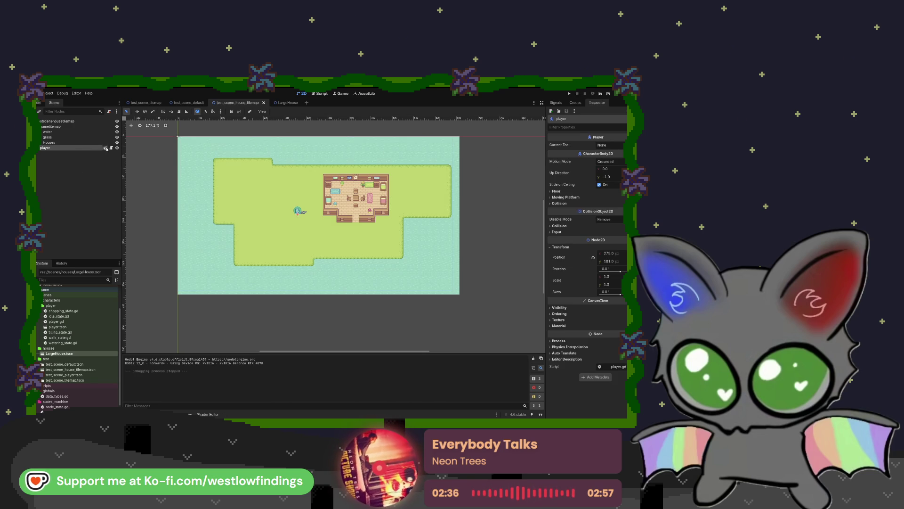
{"action": "left_click", "coordinate": [106, 148]}
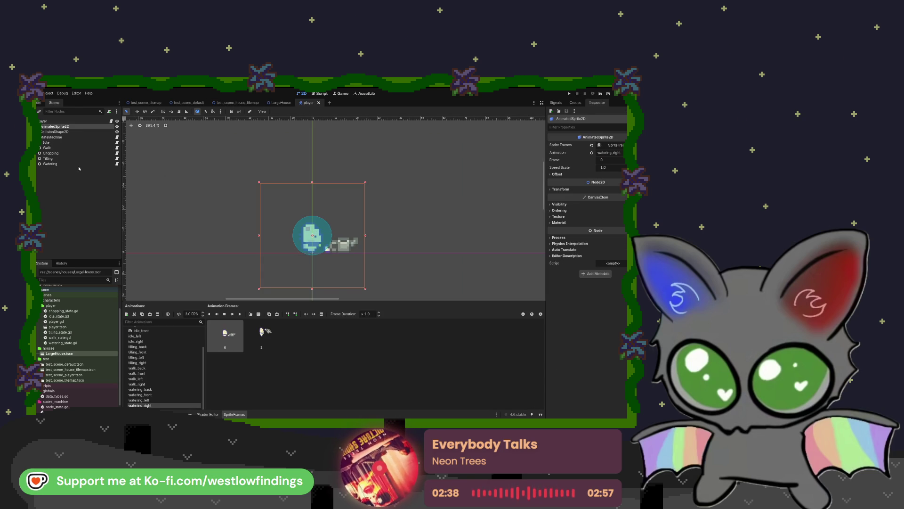
{"action": "left_click", "coordinate": [332, 236]}
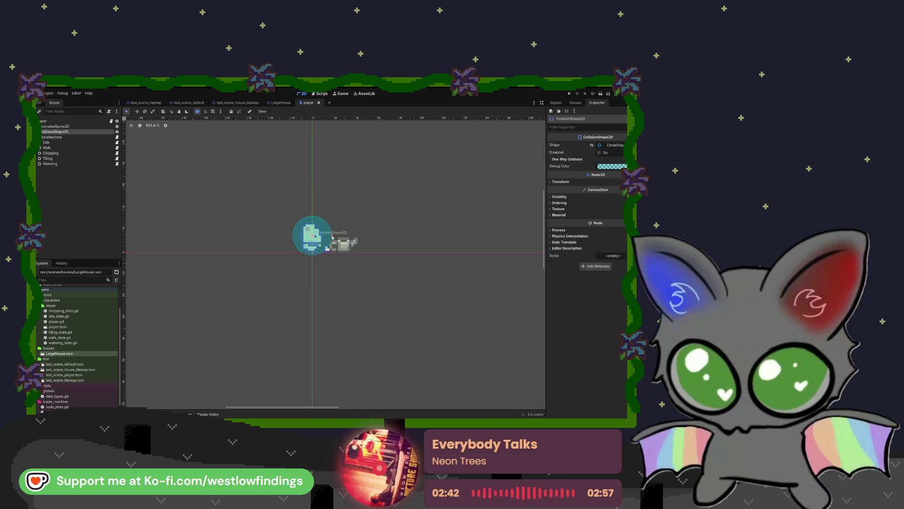
{"action": "left_click_drag", "start_coordinate": [332, 236], "coordinate": [328, 237]}
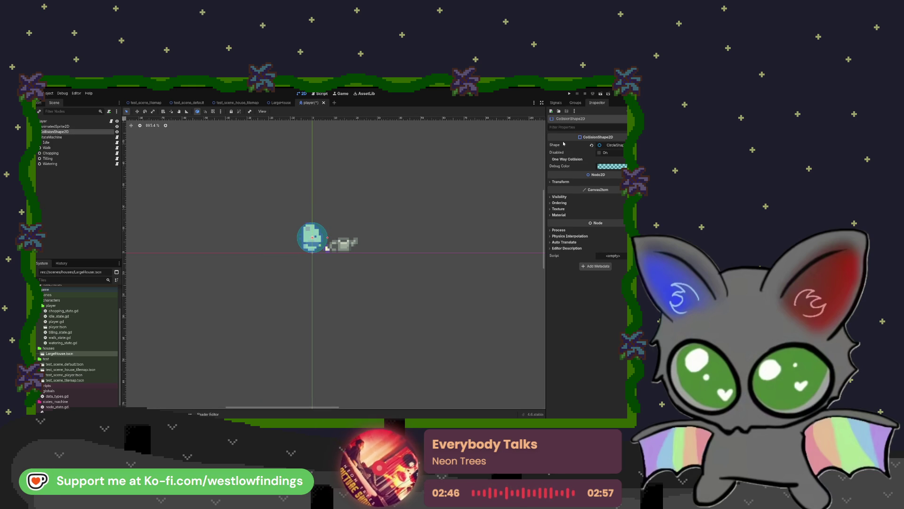
{"action": "key", "text": "ctrl+s"}
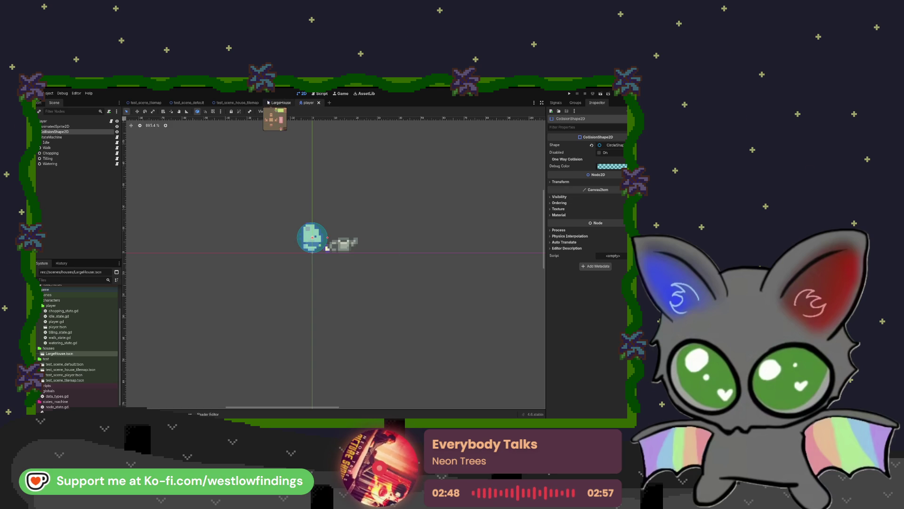
Run the island scene to test the smaller collision, then stop it
{"action": "left_click", "coordinate": [238, 102]}
{"action": "left_click", "coordinate": [600, 93]}
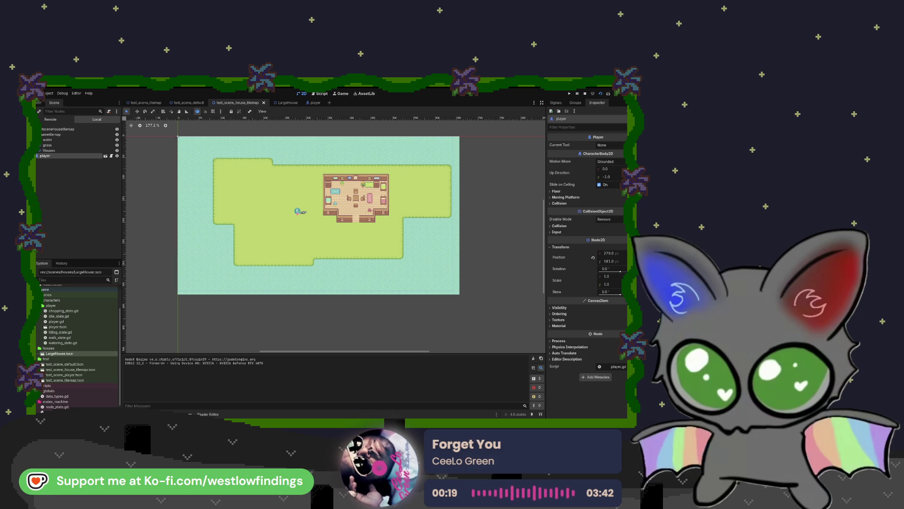
{"action": "key", "text": "F8"}
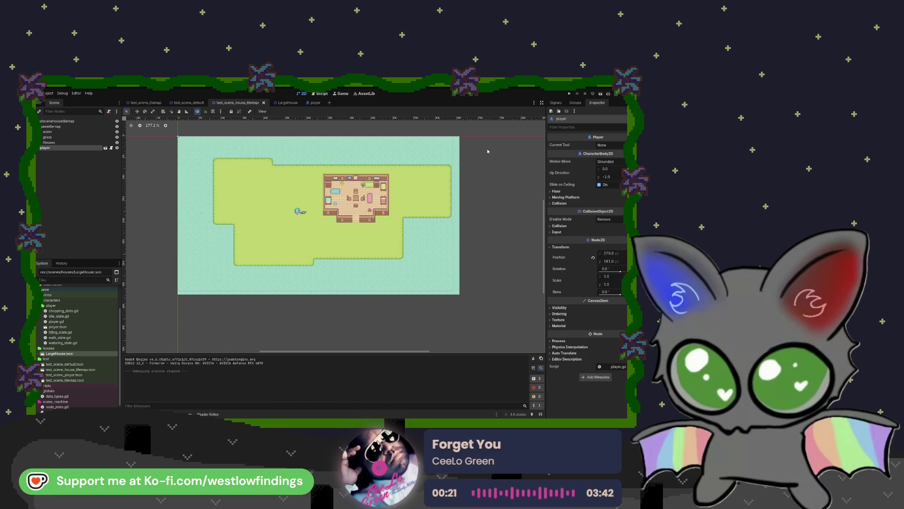
In the LargeHouse furniture atlas, paint-view Physics Layer 0 collision shapes in the TileSet editor
{"action": "left_click", "coordinate": [287, 103]}
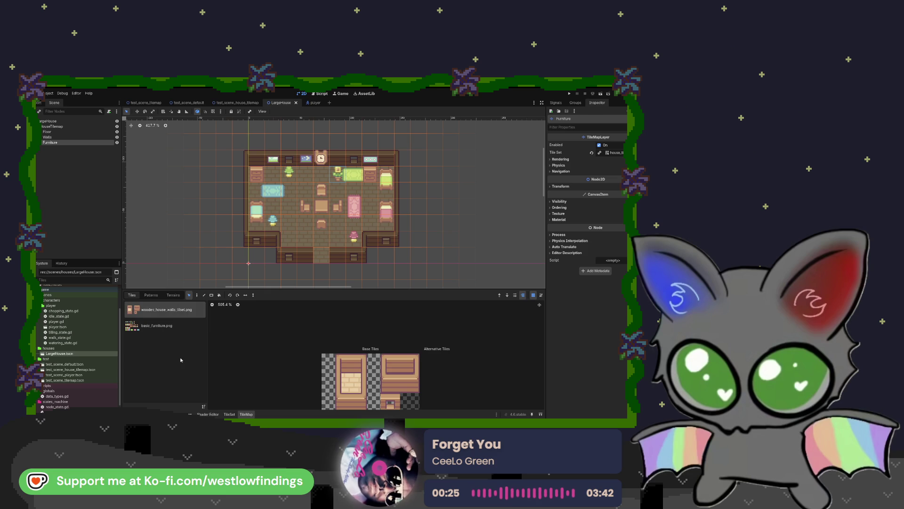
{"action": "left_click", "coordinate": [179, 328]}
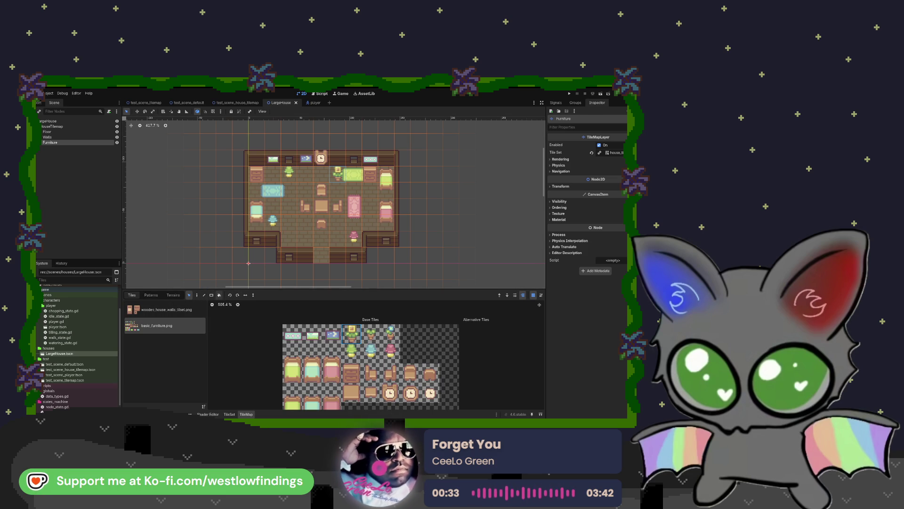
{"action": "left_click", "coordinate": [229, 414]}
{"action": "left_click", "coordinate": [249, 334]}
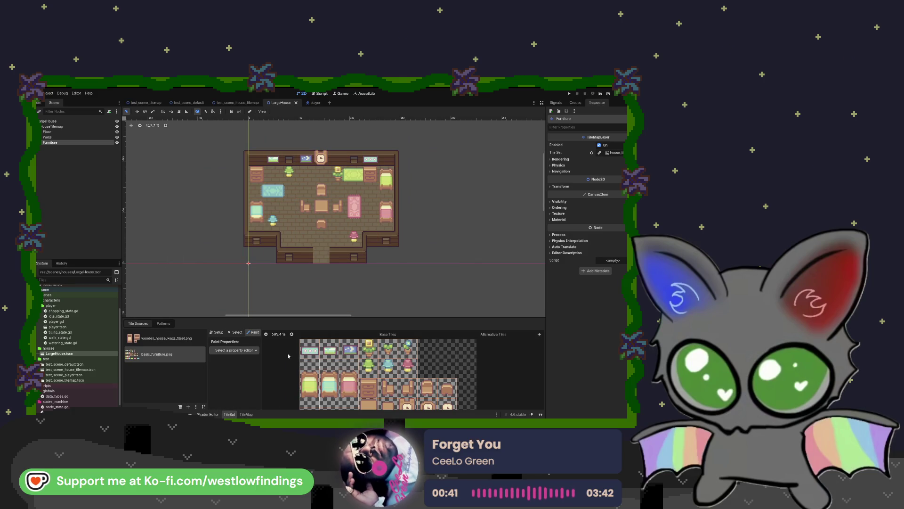
{"action": "left_click", "coordinate": [240, 351]}
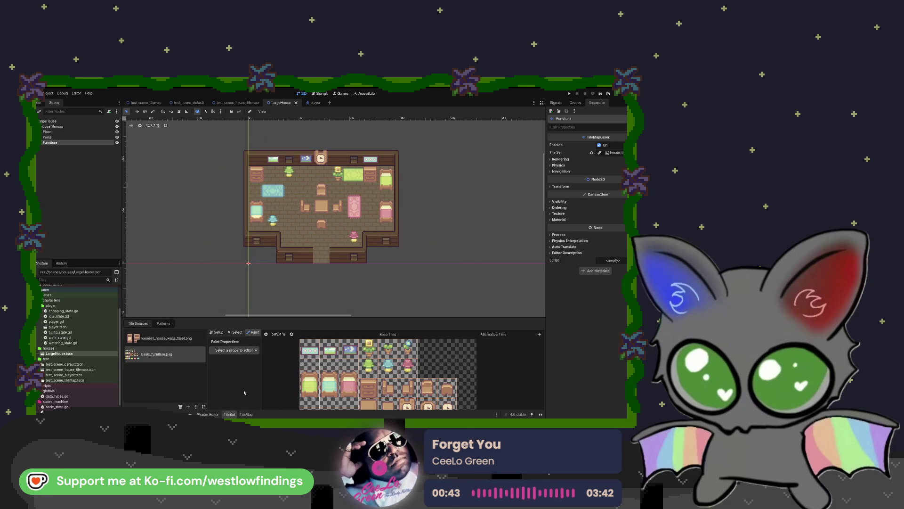
{"action": "left_click", "coordinate": [245, 391]}
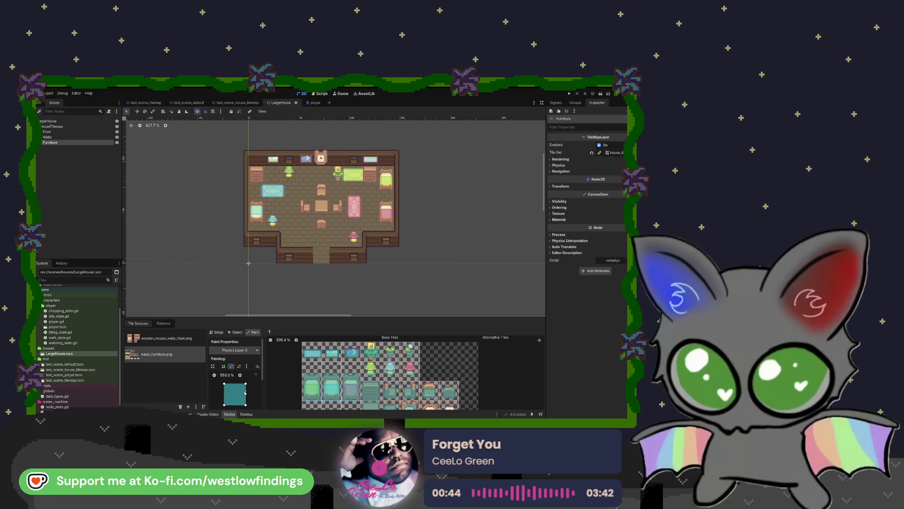
Inspect the potted-plant tile's properties and the painted physics shapes across the enlarged atlas
{"action": "left_click", "coordinate": [235, 332]}
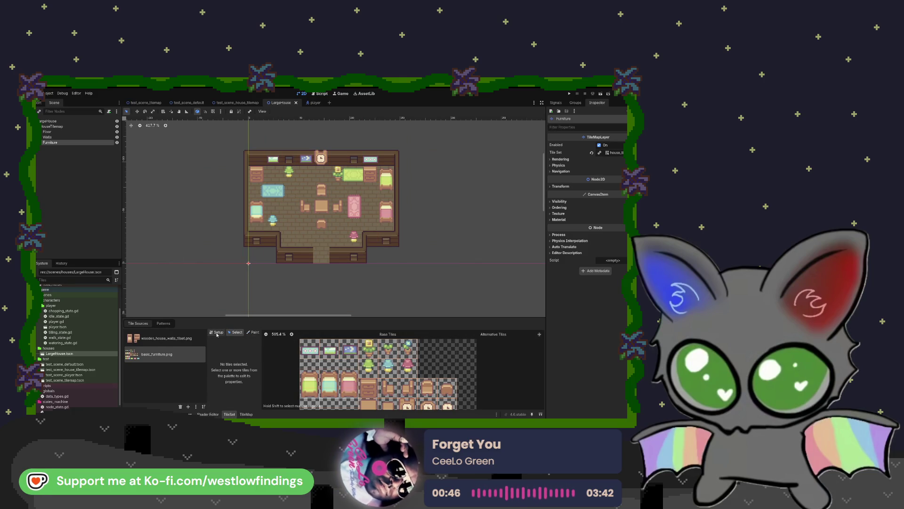
{"action": "left_click", "coordinate": [366, 352]}
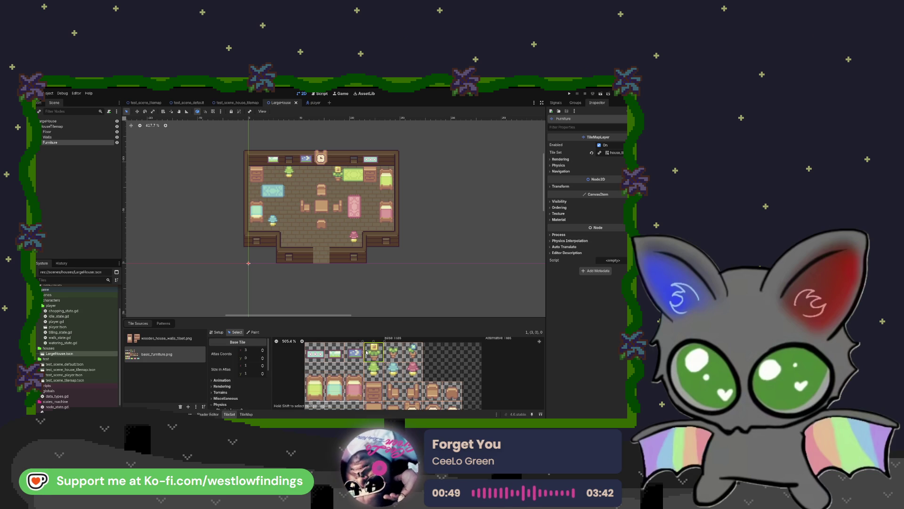
{"action": "left_click", "coordinate": [217, 332]}
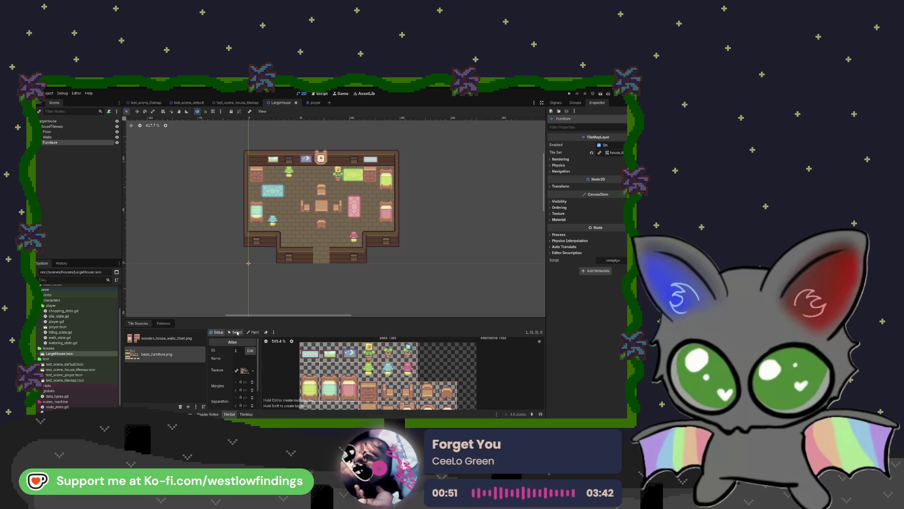
{"action": "mouse_move", "coordinate": [285, 319]}
{"action": "left_mouse_down"}
{"action": "mouse_move", "coordinate": [286, 259]}
{"action": "mouse_move", "coordinate": [286, 276]}
{"action": "left_mouse_up"}
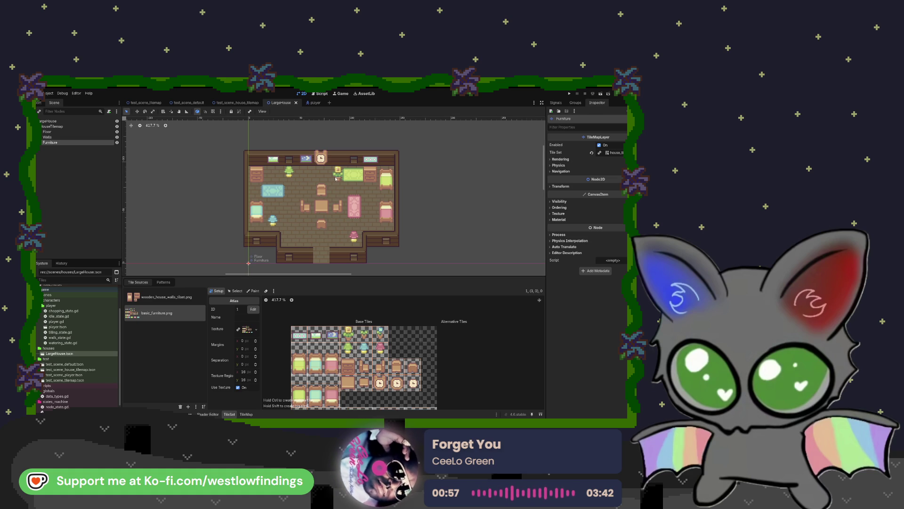
{"action": "left_click", "coordinate": [236, 291]}
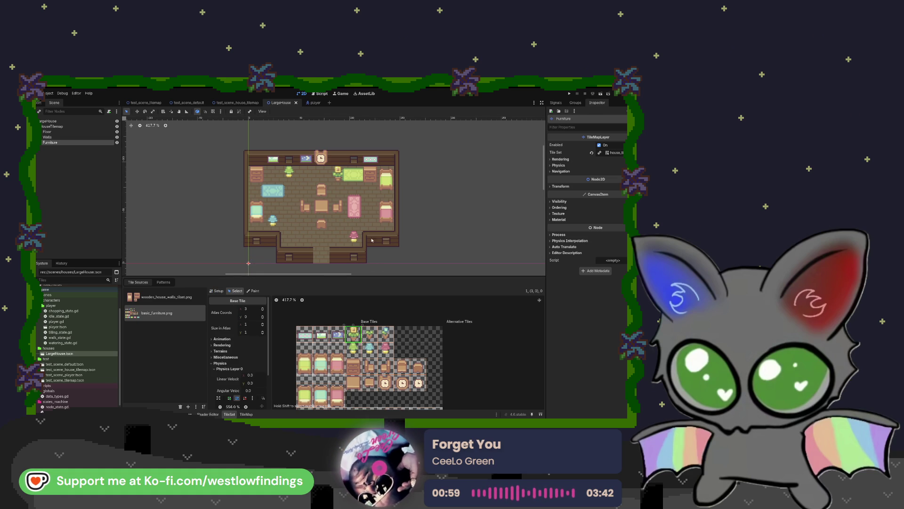
{"action": "left_click", "coordinate": [253, 290]}
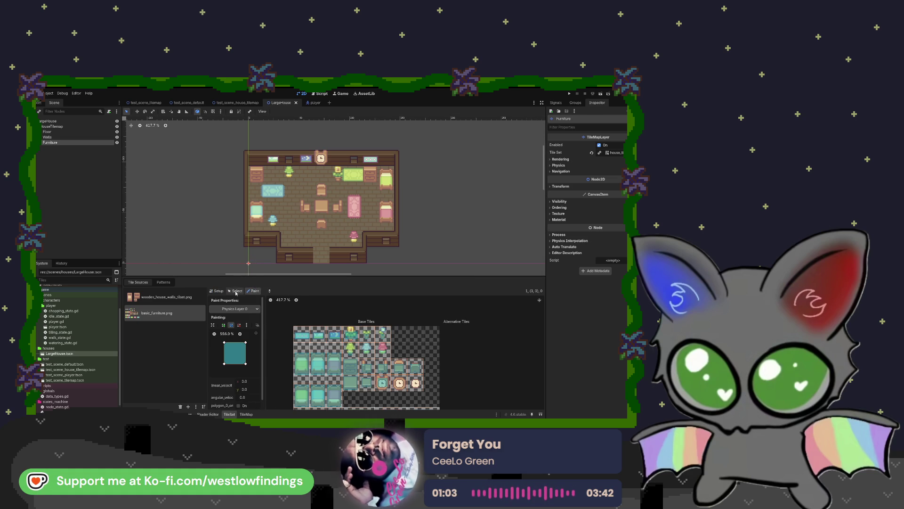
{"action": "left_click", "coordinate": [236, 291]}
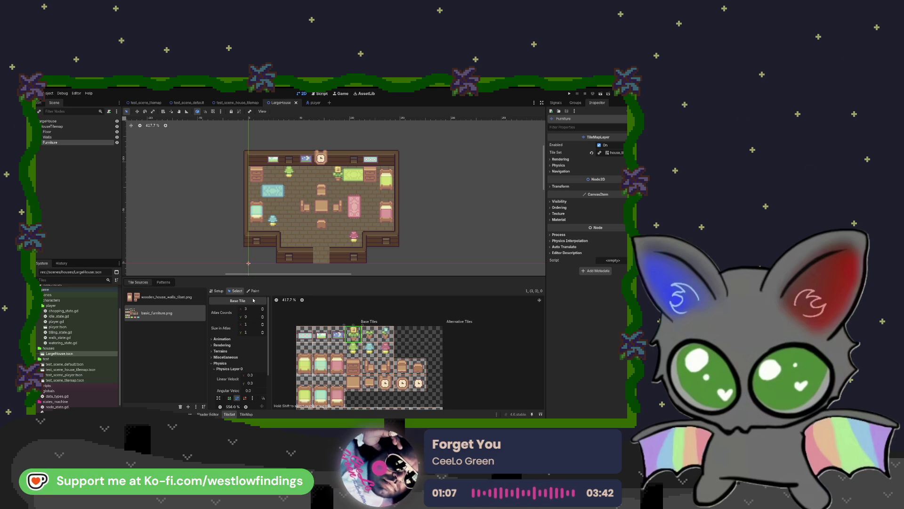
Return to TileMap editing, save the LargeHouse scene, and switch to the island test scene
{"action": "left_click", "coordinate": [246, 414]}
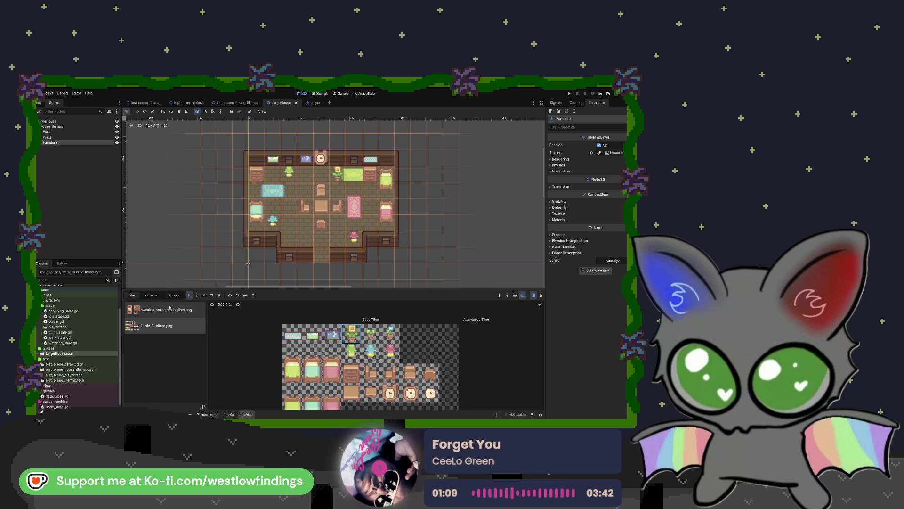
{"action": "left_click", "coordinate": [196, 294]}
{"action": "left_click", "coordinate": [235, 295]}
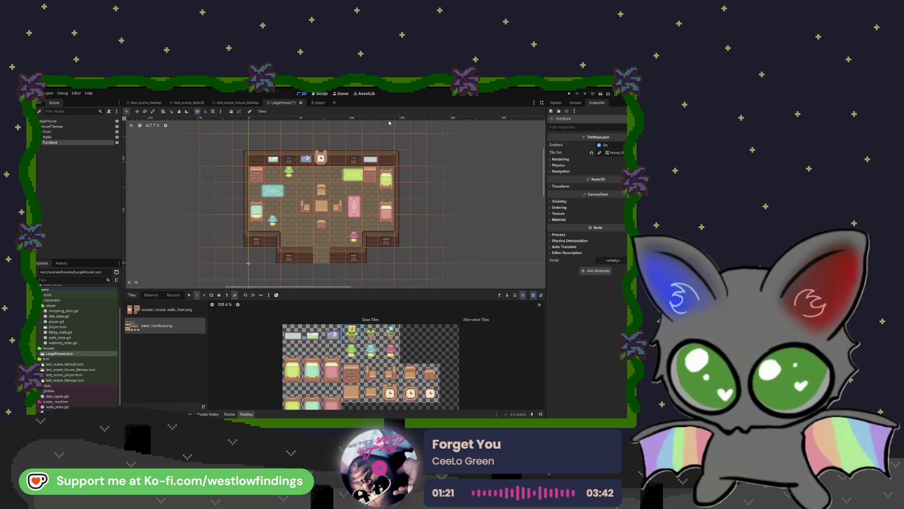
{"action": "key", "text": "ctrl+s"}
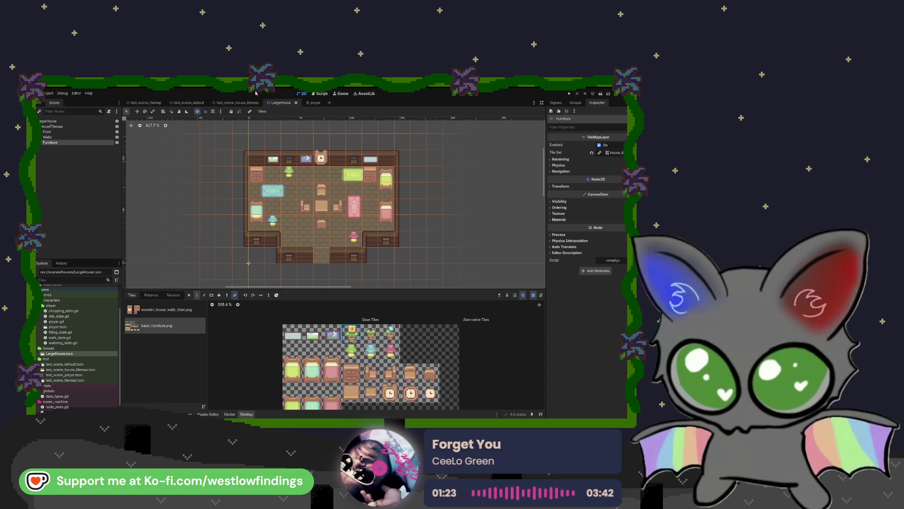
{"action": "key", "text": "ctrl+shift+Tab"}
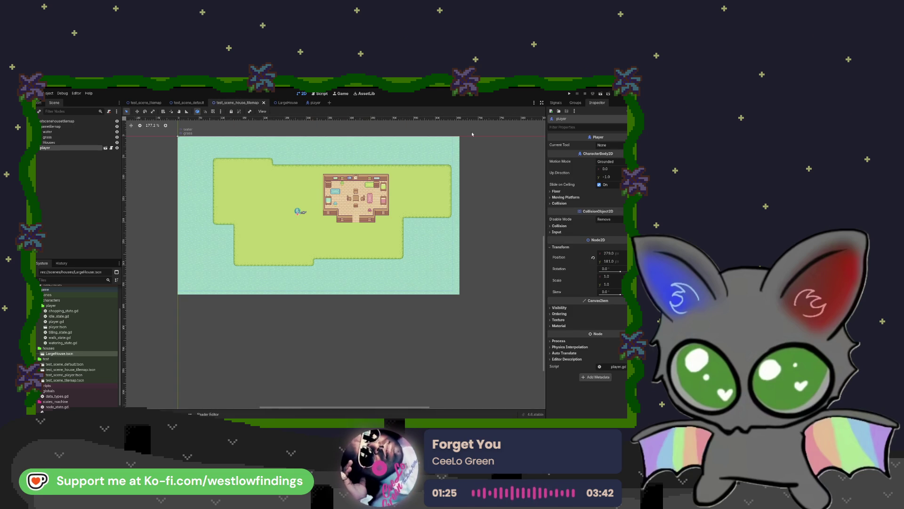
Run the island test scene, stop it with F8, and run it again
{"action": "left_click", "coordinate": [600, 94]}
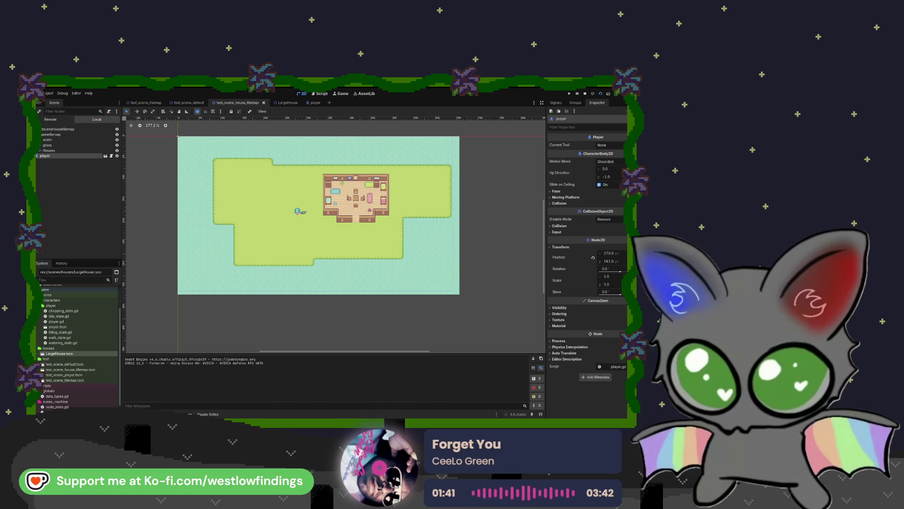
{"action": "key", "text": "F8"}
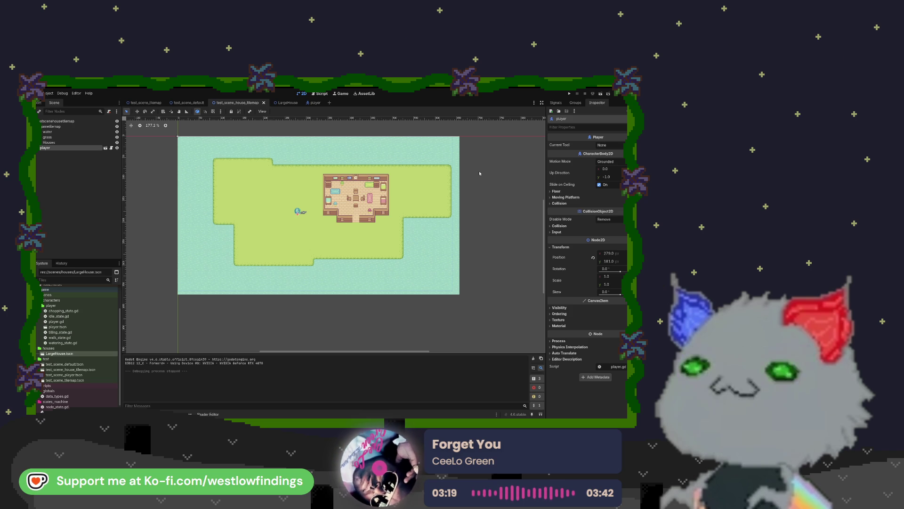
{"action": "left_click", "coordinate": [600, 94]}
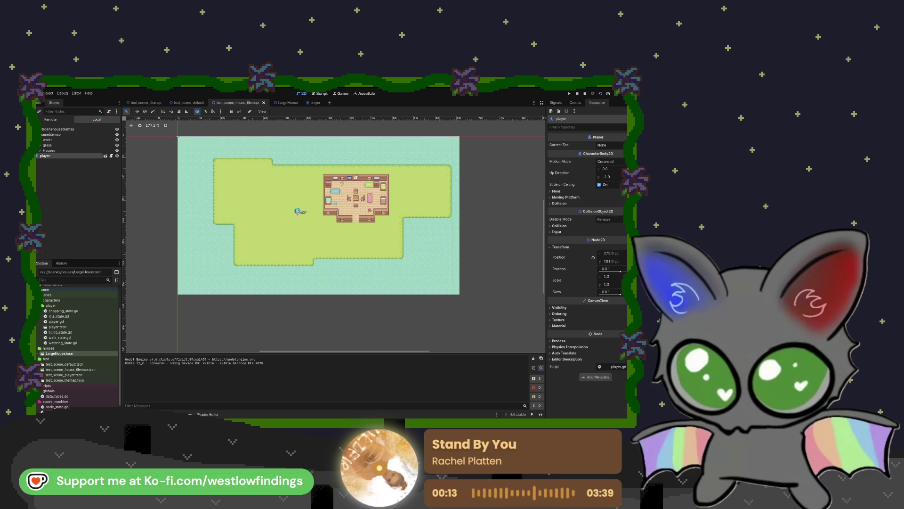
Bring the game window forward, close it with Alt+F4, and relaunch with F5
{"action": "key", "text": "F5"}
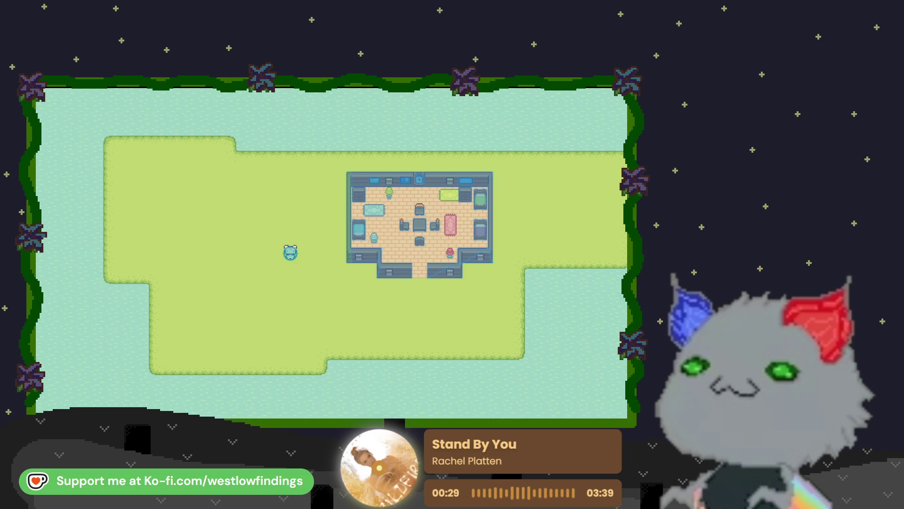
{"action": "key", "text": "alt+F4"}
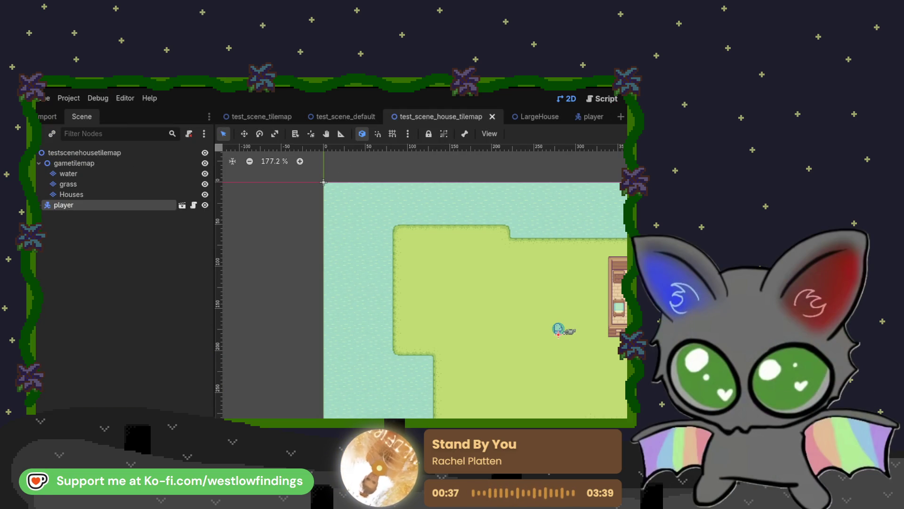
{"action": "key", "text": "F5"}
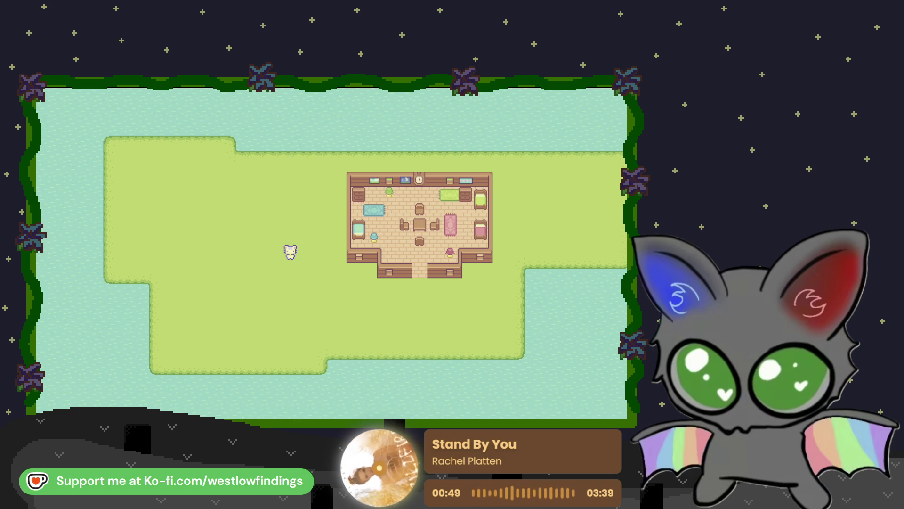
Walk the player across the grass and around below the house
{"action": "key", "text": "Right"}
{"action": "key", "text": "Down"}
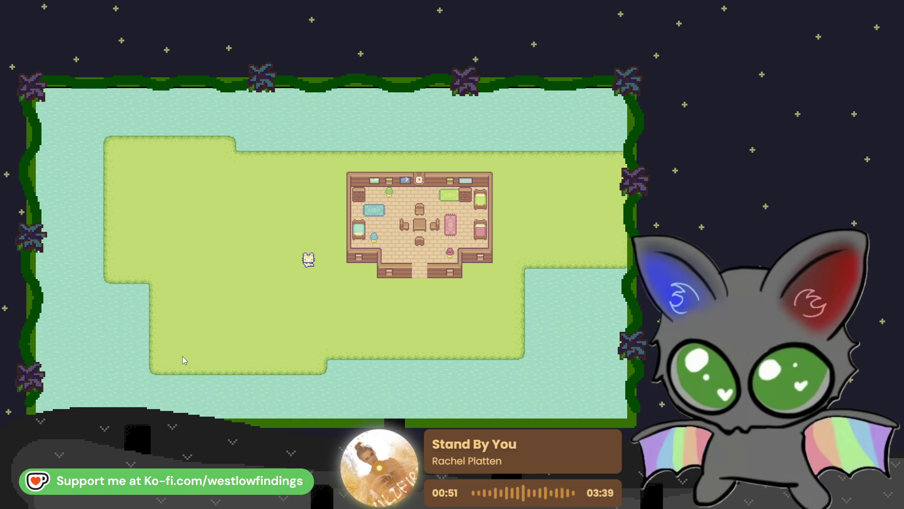
{"action": "key", "text": "Left"}
{"action": "key", "text": "Down"}
{"action": "key", "text": "Left"}
{"action": "key", "text": "Up"}
{"action": "key", "text": "Right"}
{"action": "key", "text": "Down"}
{"action": "key", "text": "Left"}
{"action": "key", "text": "Right"}
{"action": "key", "text": "Down"}
{"action": "key", "text": "Right"}
{"action": "key", "text": "Right"}
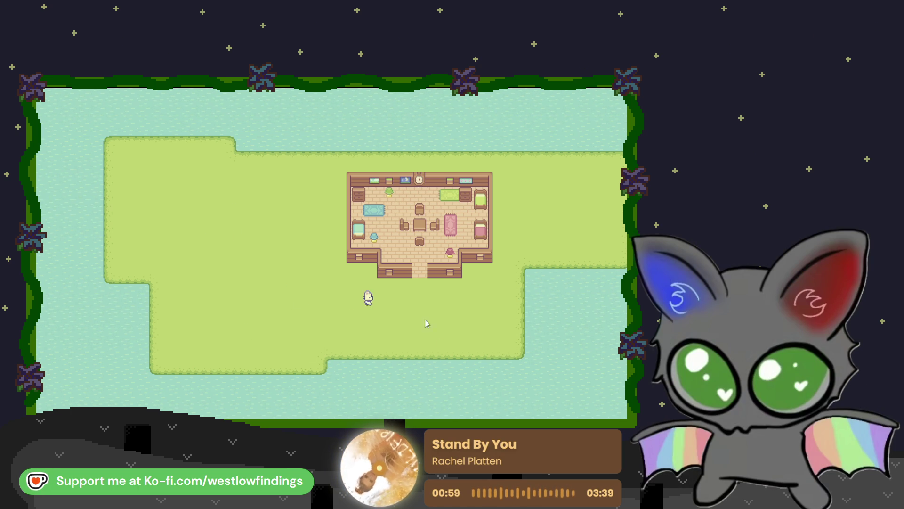
Walk the player through the door, past the furniture to the pink rug, and back out
{"action": "key", "text": "Up"}
{"action": "key", "text": "Left"}
{"action": "key", "text": "Up"}
{"action": "key", "text": "Right"}
{"action": "key", "text": "Up"}
{"action": "key", "text": "Right"}
{"action": "key", "text": "Down"}
{"action": "key", "text": "Right"}
{"action": "key", "text": "Down"}
{"action": "key", "text": "Left"}
{"action": "key", "text": "Left"}
{"action": "key", "text": "Down"}
{"action": "key", "text": "Left"}
{"action": "key", "text": "Left"}
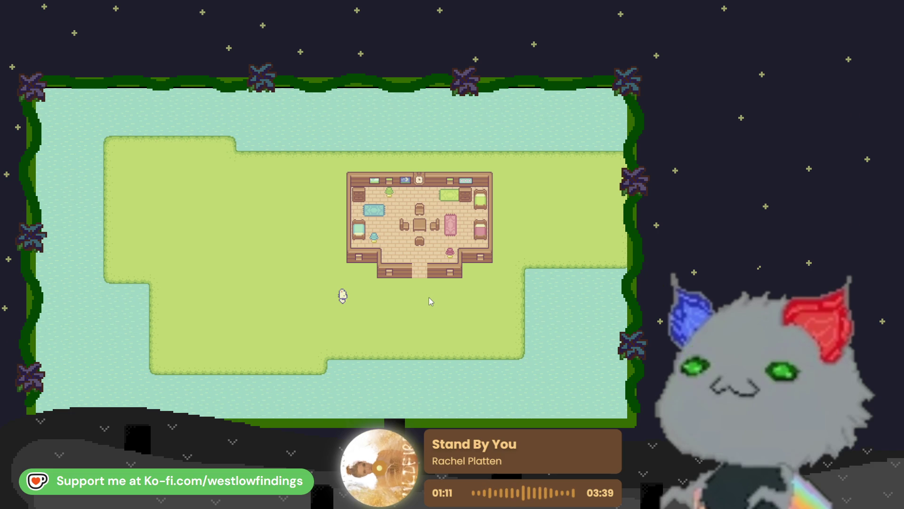
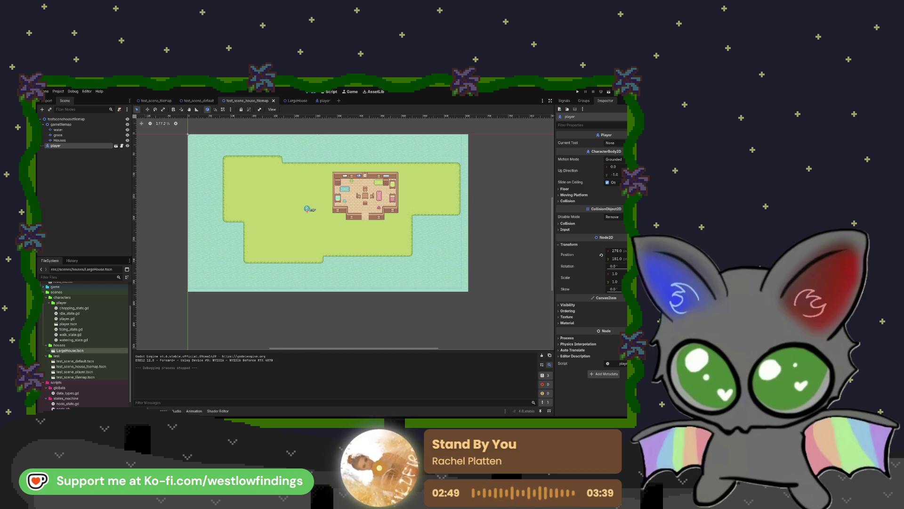
Open a new scene tab and create a 2D Scene with a Node2D root
{"action": "left_click", "coordinate": [338, 100]}
{"action": "left_click", "coordinate": [105, 125]}
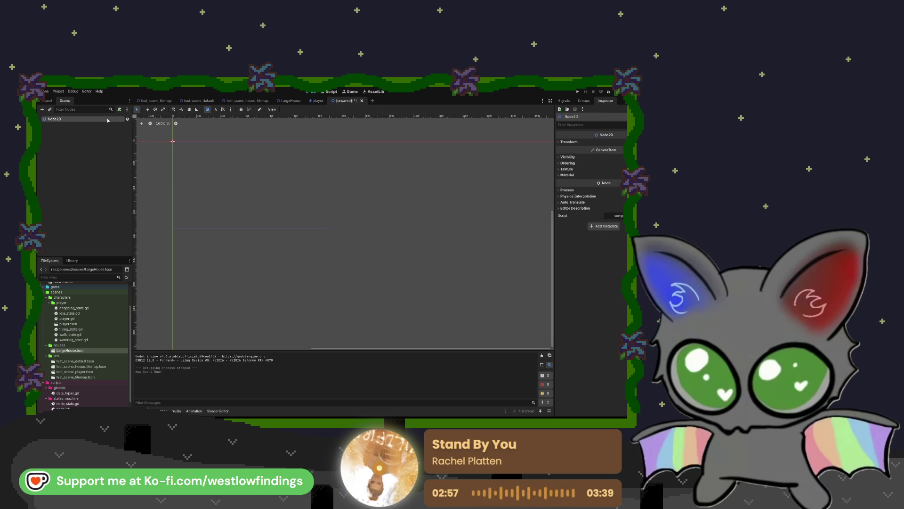
Change the root to StaticBody2D and add an AnimatedSprite2D child, then show the Animation panel
{"action": "double_click", "coordinate": [162, 170]}
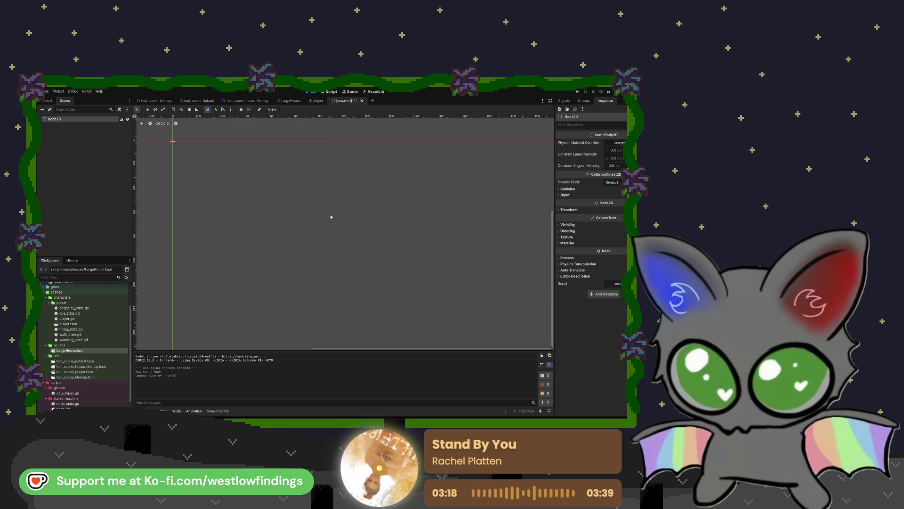
{"action": "key", "text": "Return"}
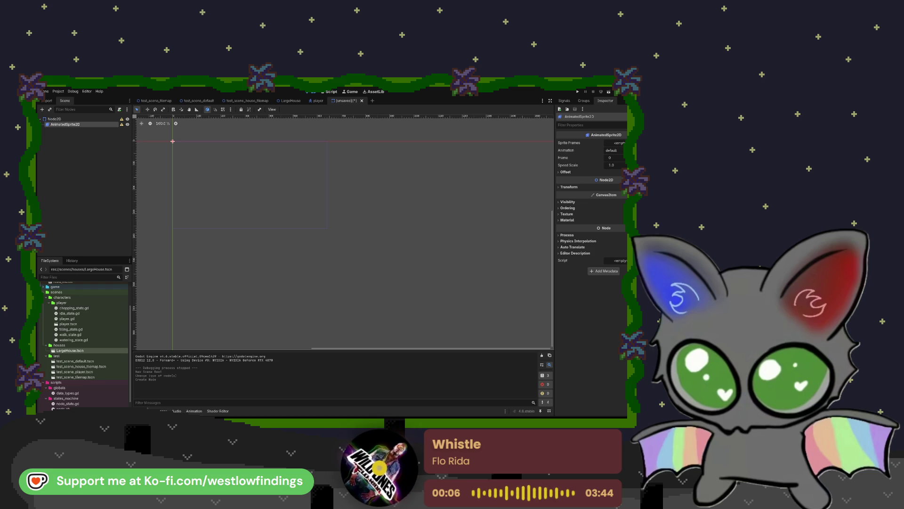
{"action": "left_click", "coordinate": [194, 410]}
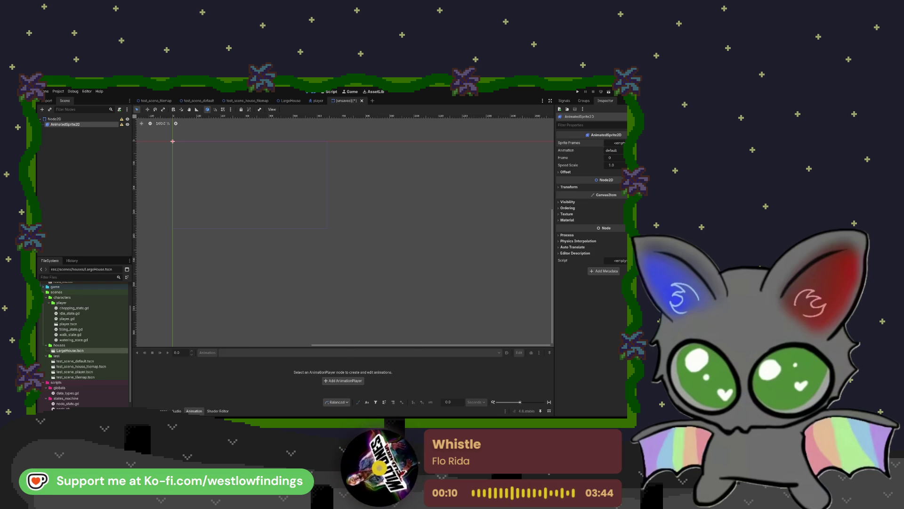
Give the sprite new SpriteFrames with an open_door animation of four door frames
{"action": "left_click", "coordinate": [617, 143]}
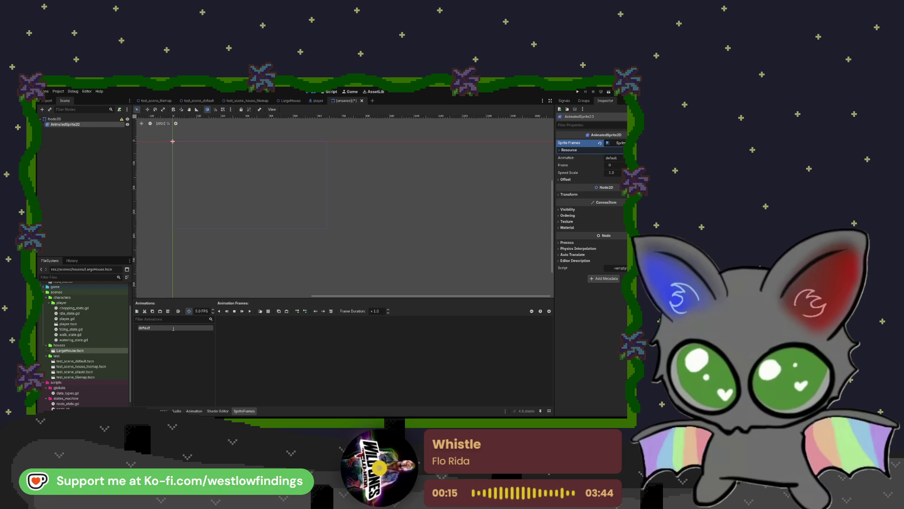
{"action": "type", "text": "open door"}
{"action": "key", "text": "Return"}
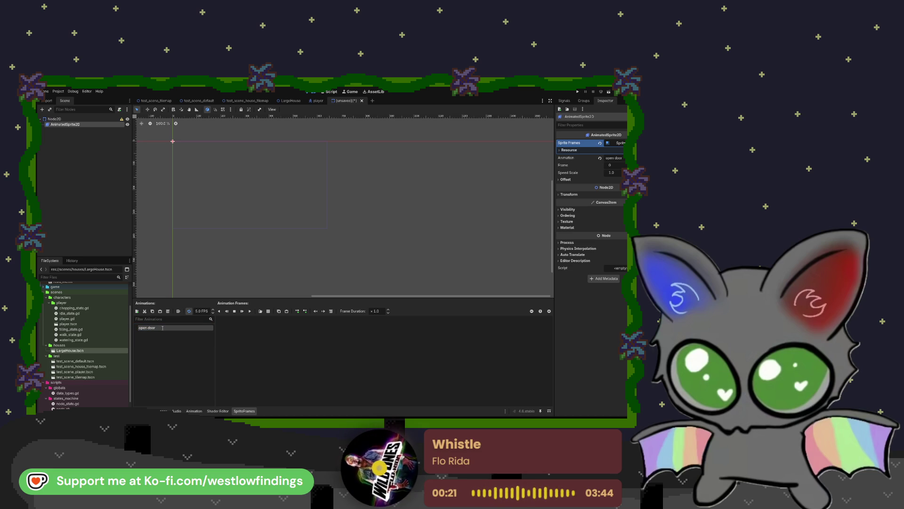
{"action": "left_click", "coordinate": [162, 328]}
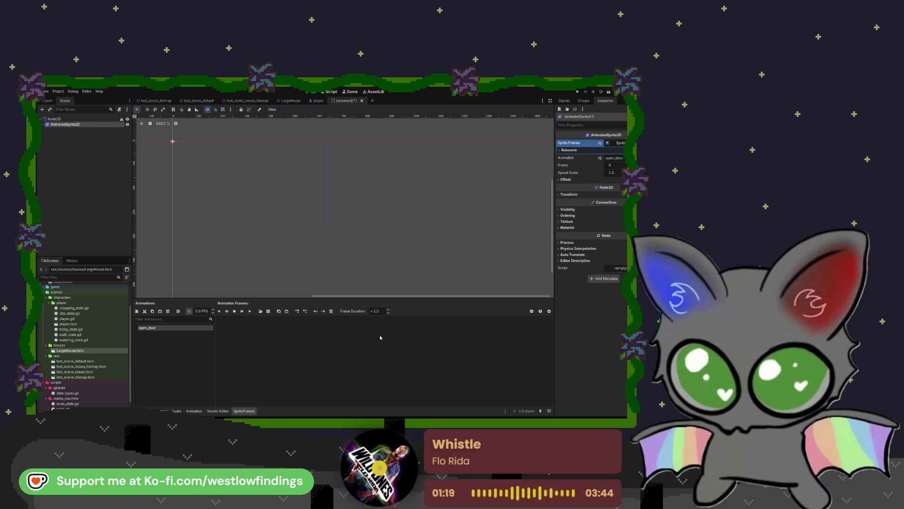
{"action": "left_click", "coordinate": [286, 311]}
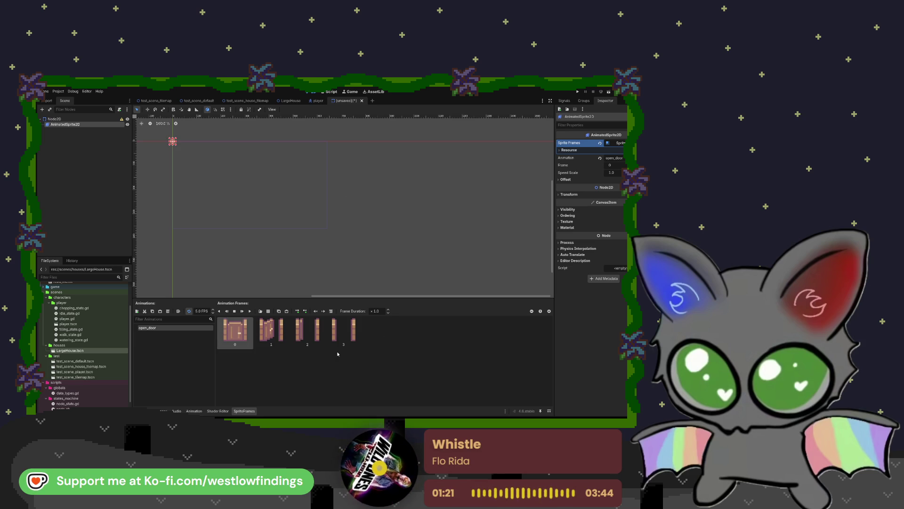
Zoom in on the door, preview open_door, and add a second empty animation
{"action": "scroll", "coordinate": [179, 141], "scroll_direction": "up", "scroll_amount": 10}
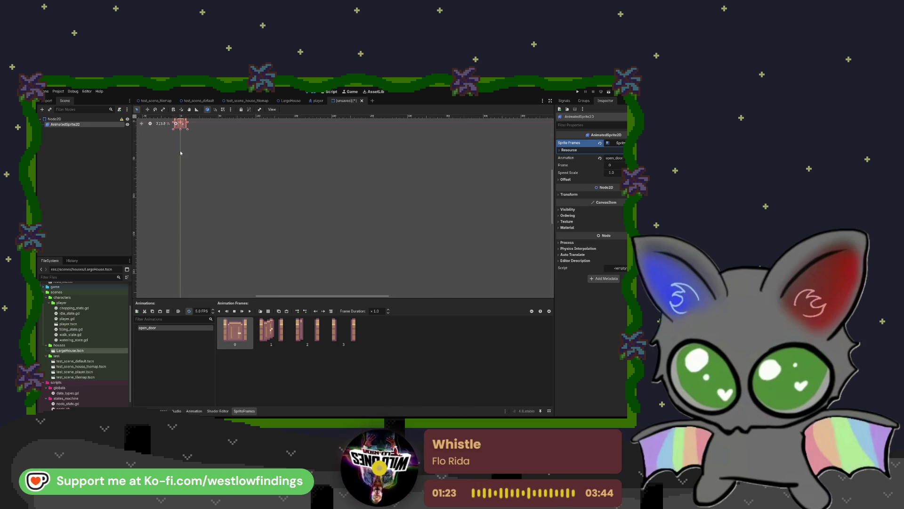
{"action": "scroll", "coordinate": [285, 229], "scroll_direction": "up", "scroll_amount": 6}
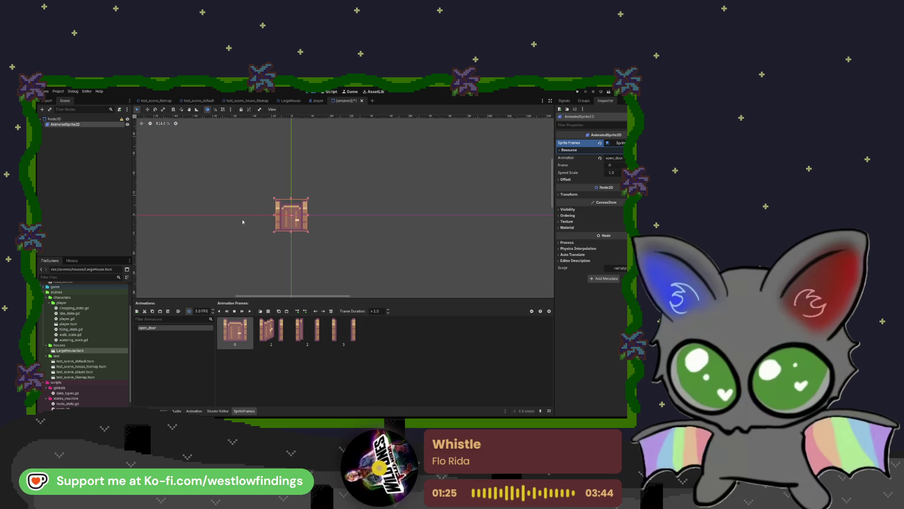
{"action": "left_click", "coordinate": [189, 311]}
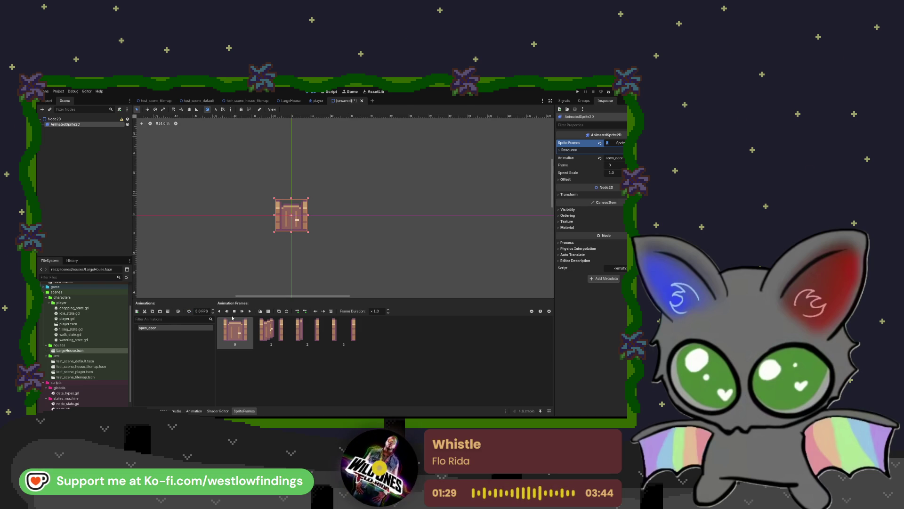
{"action": "left_click", "coordinate": [250, 311]}
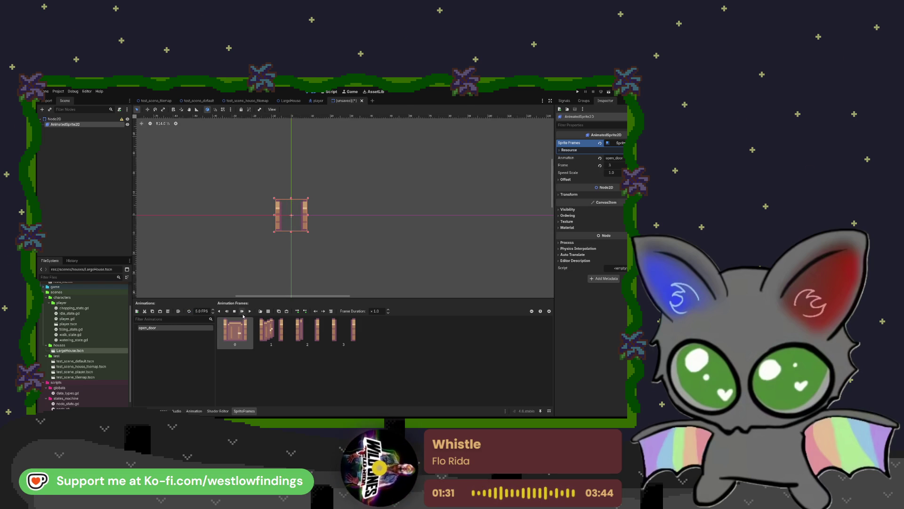
{"action": "left_click", "coordinate": [234, 311]}
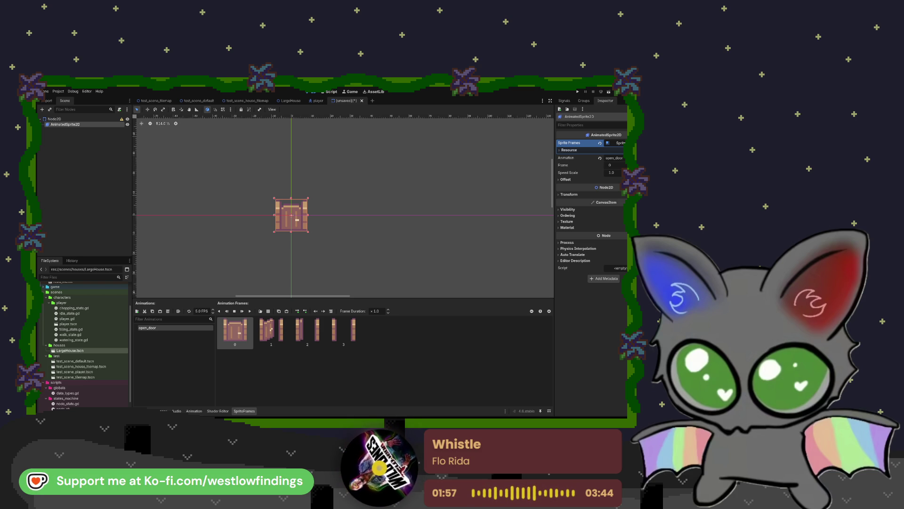
{"action": "left_click", "coordinate": [137, 310]}
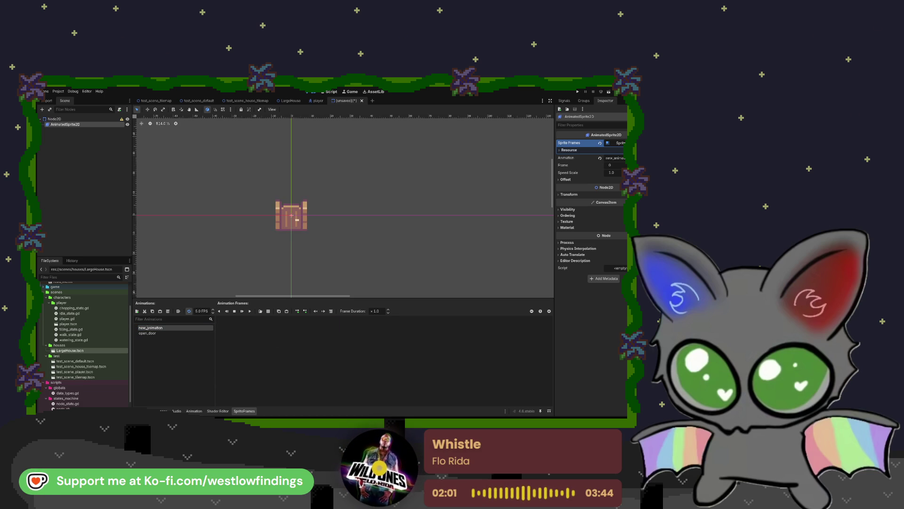
Name the new animation close_door and paste in four door frames
{"action": "type", "text": "close_door"}
{"action": "key", "text": "Return"}
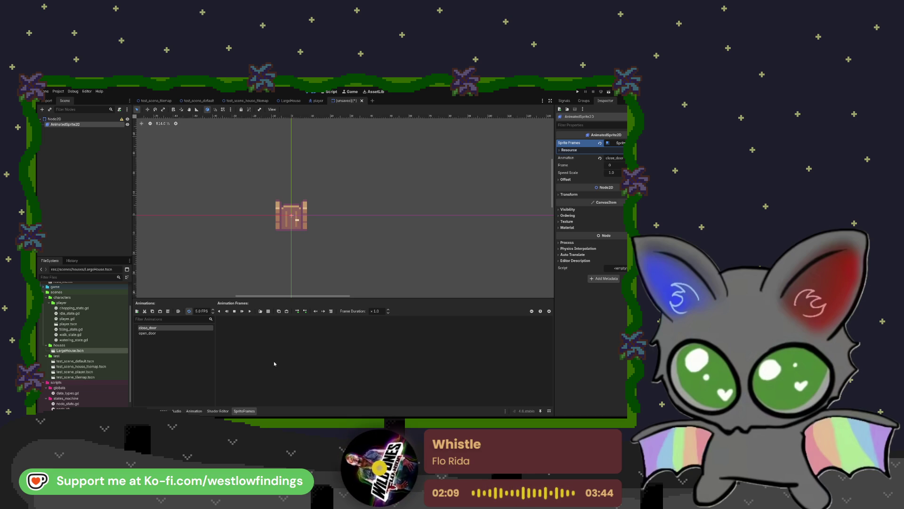
{"action": "key", "text": "ctrl+v"}
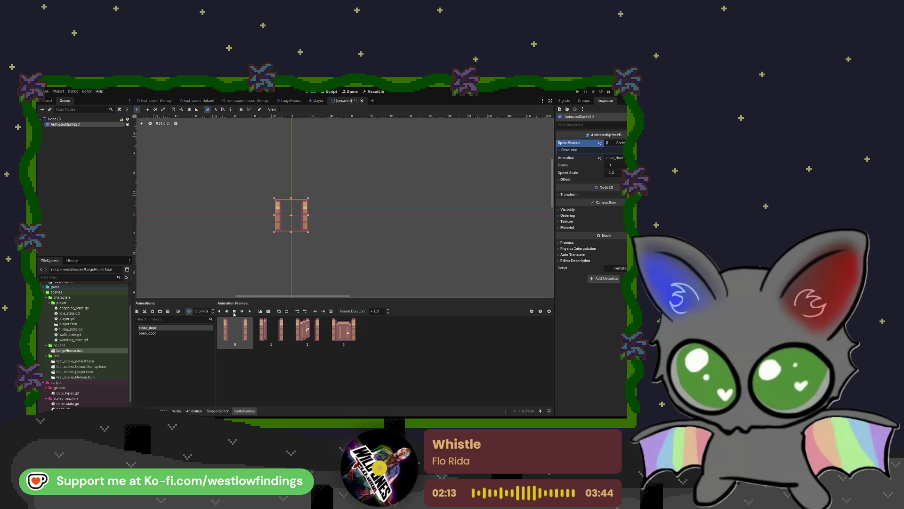
Preview close_door and open_door, then add another new animation
{"action": "left_click", "coordinate": [250, 311]}
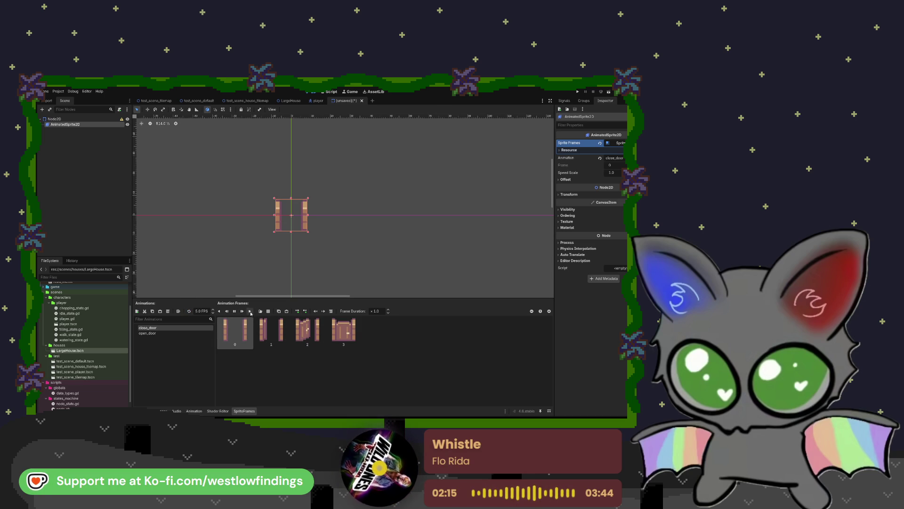
{"action": "left_click", "coordinate": [250, 312]}
{"action": "left_click", "coordinate": [148, 333]}
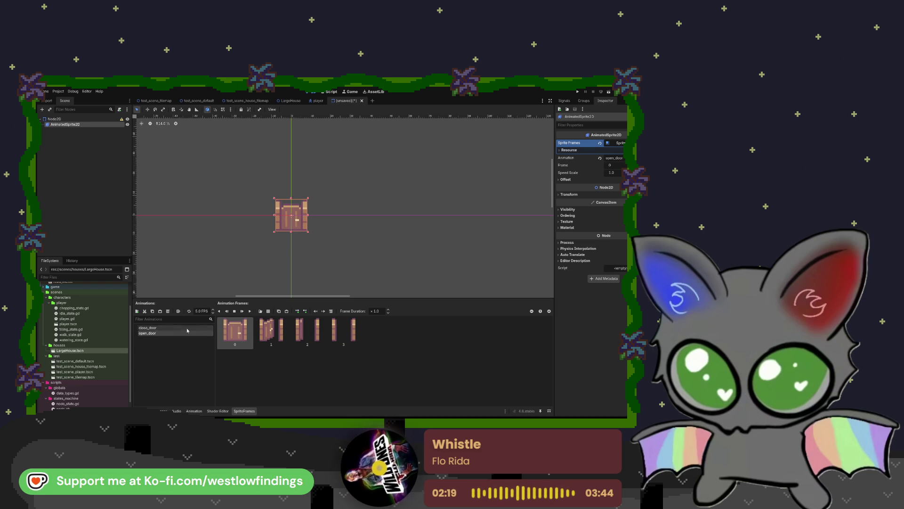
{"action": "left_click", "coordinate": [251, 311]}
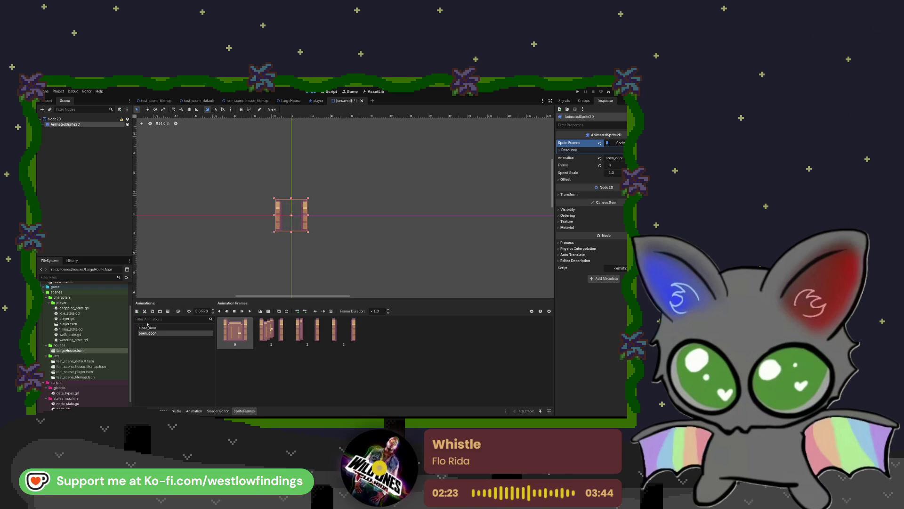
{"action": "left_click", "coordinate": [137, 311]}
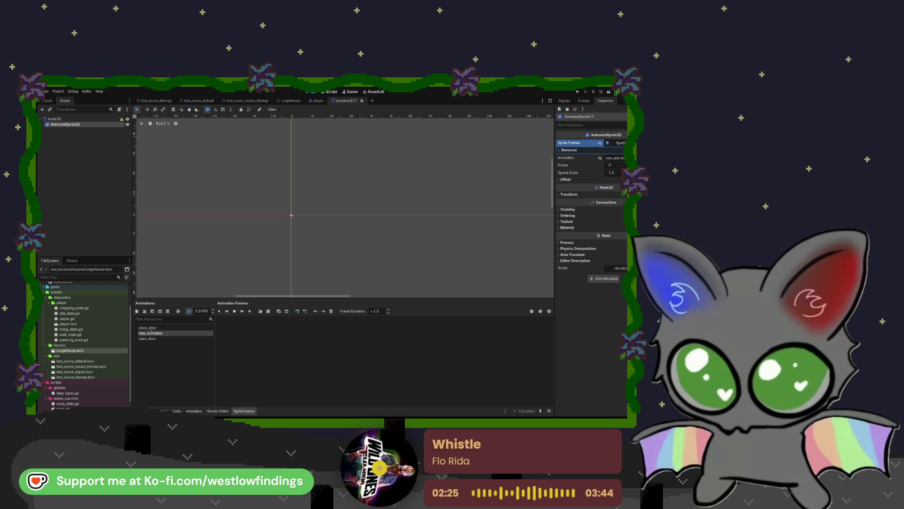
Name the third animation default with one closed-door frame, autoplay on load, and looping off
{"action": "type", "text": "default"}
{"action": "key", "text": "Return"}
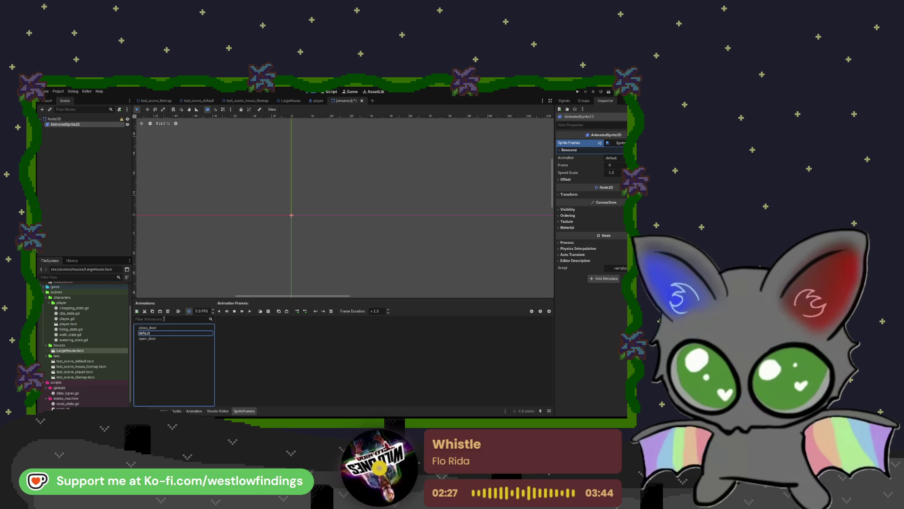
{"action": "left_click", "coordinate": [259, 312]}
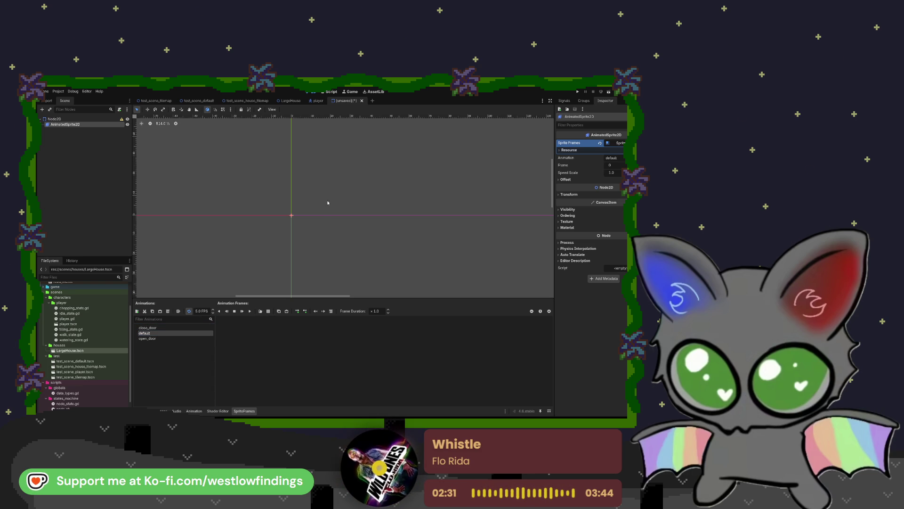
{"action": "key", "text": "ctrl+v"}
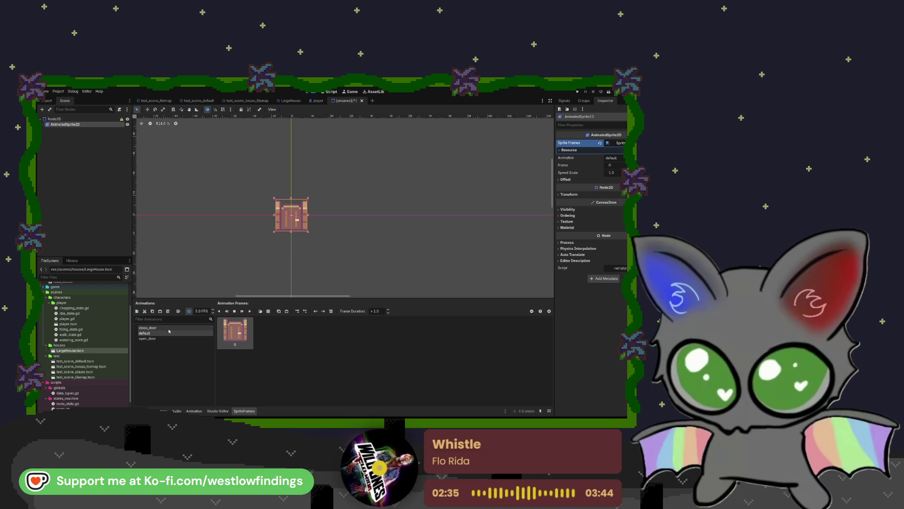
{"action": "left_click", "coordinate": [178, 310]}
{"action": "left_click", "coordinate": [188, 310]}
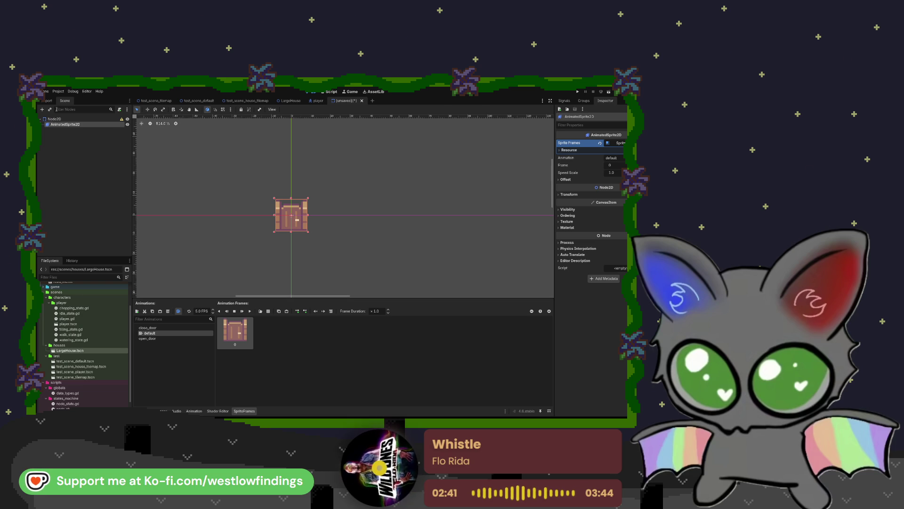
{"action": "left_click", "coordinate": [56, 119]}
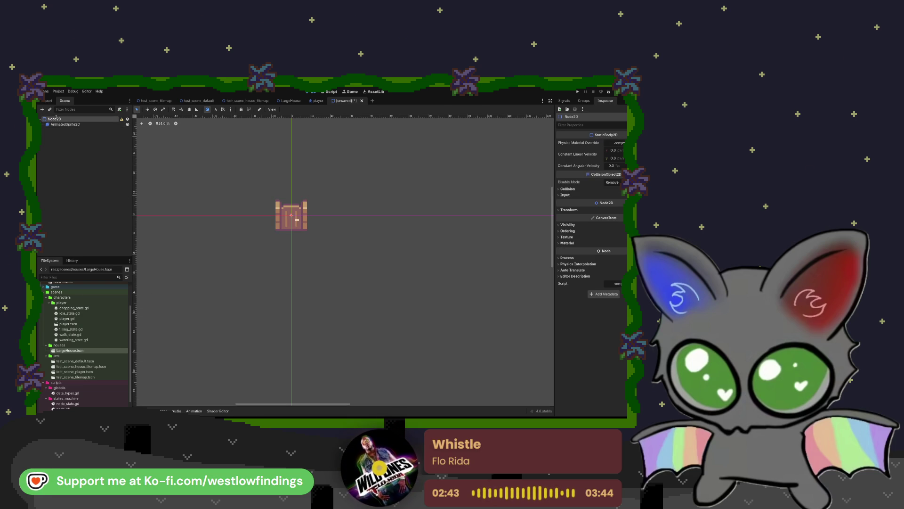
Rename the root to Door, save as door.tscn in scenes/houses, and add a CollisionShape2D
{"action": "type", "text": "Door"}
{"action": "key", "text": "Return"}
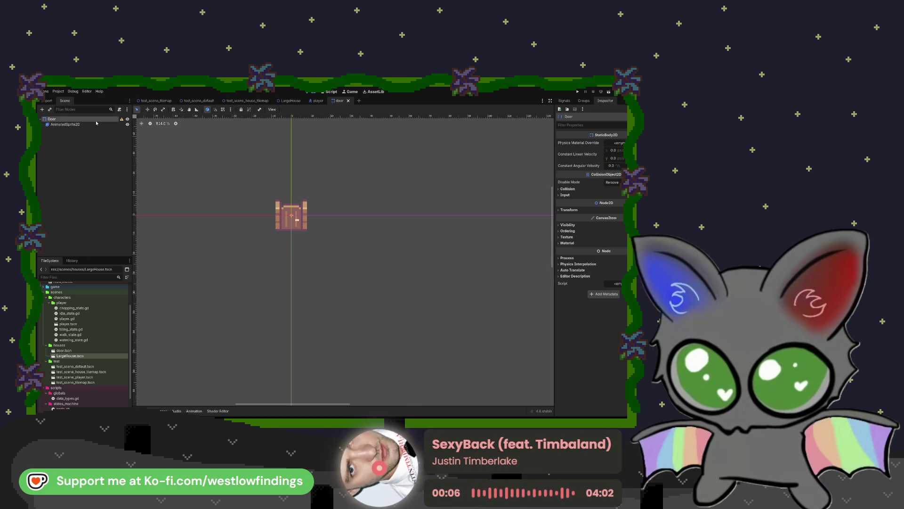
{"action": "key", "text": "ctrl+v"}
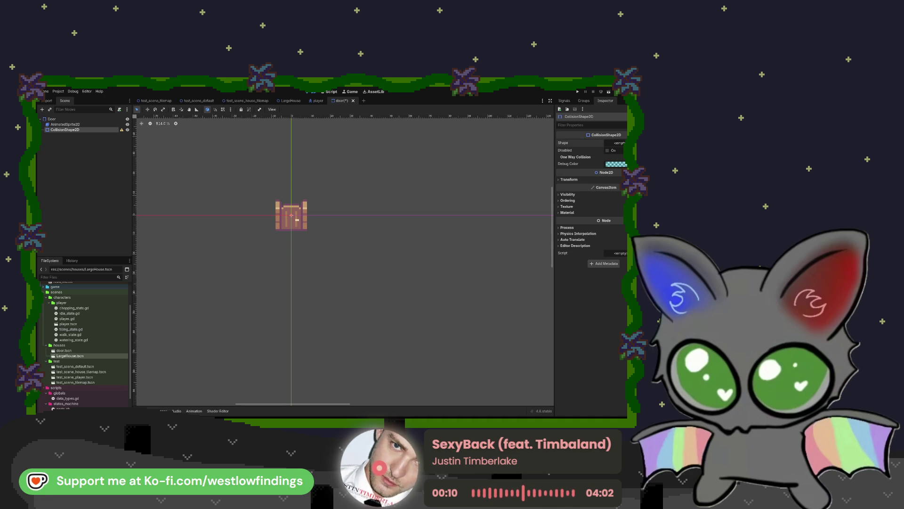
Assign a new RectangleShape2D to the collision shape and resize it to fit the door
{"action": "key", "text": "ctrl+v"}
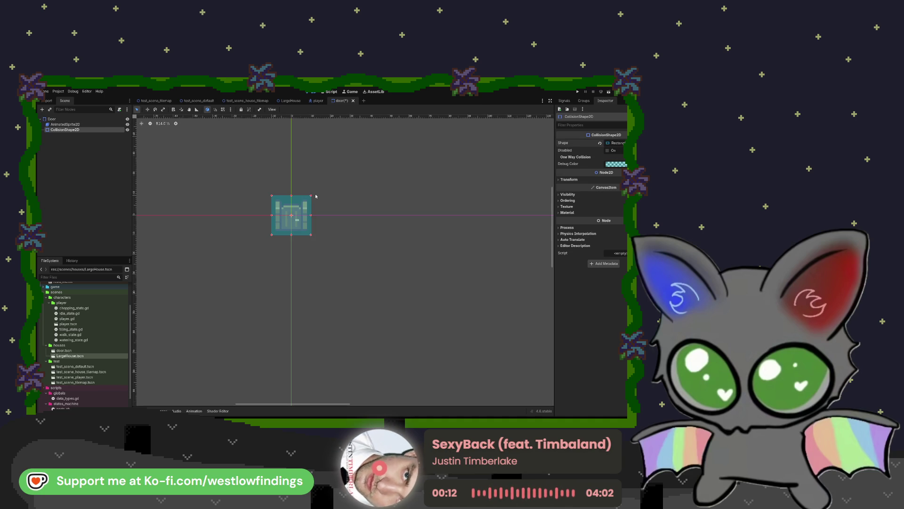
{"action": "left_click_drag", "start_coordinate": [304, 203], "coordinate": [307, 201]}
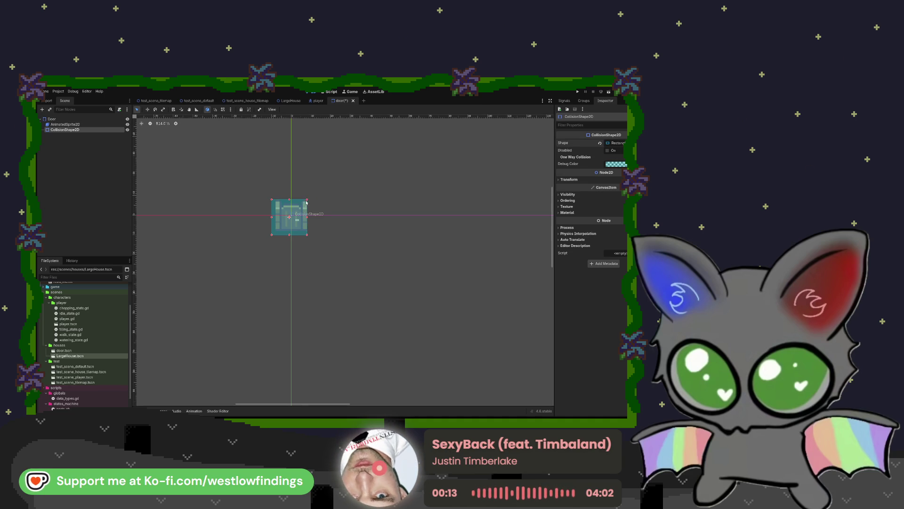
{"action": "left_click_drag", "start_coordinate": [272, 234], "coordinate": [276, 231]}
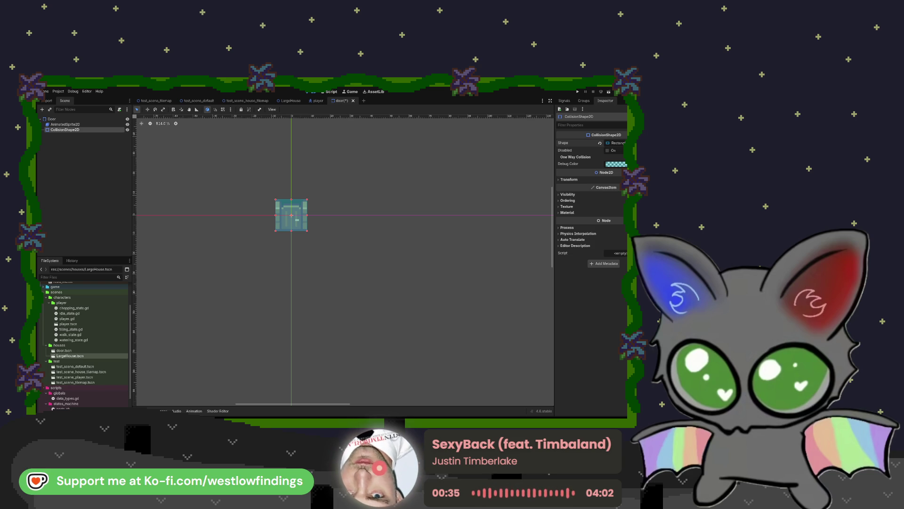
{"action": "left_click", "coordinate": [65, 123]}
{"action": "left_click", "coordinate": [52, 119]}
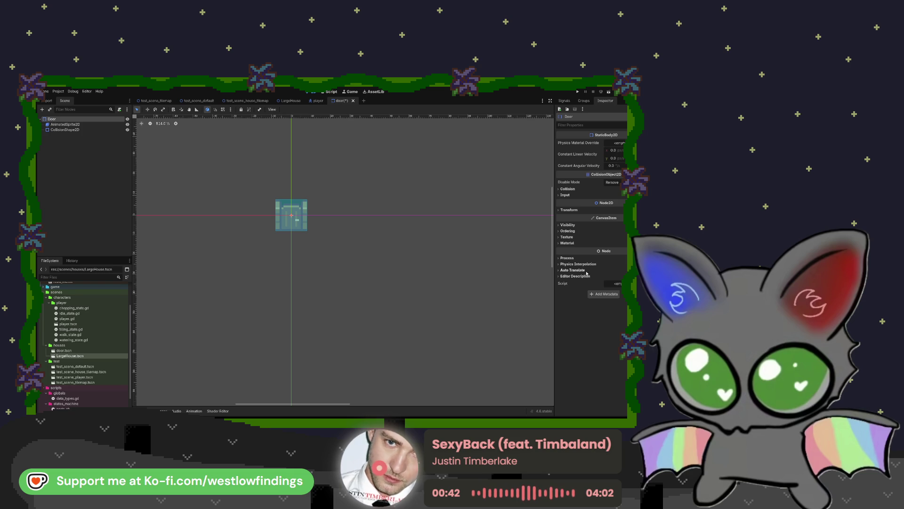
Move the player from collision layer 1 to layer 2, then return to the door and LargeHouse scenes
{"action": "left_click", "coordinate": [567, 189]}
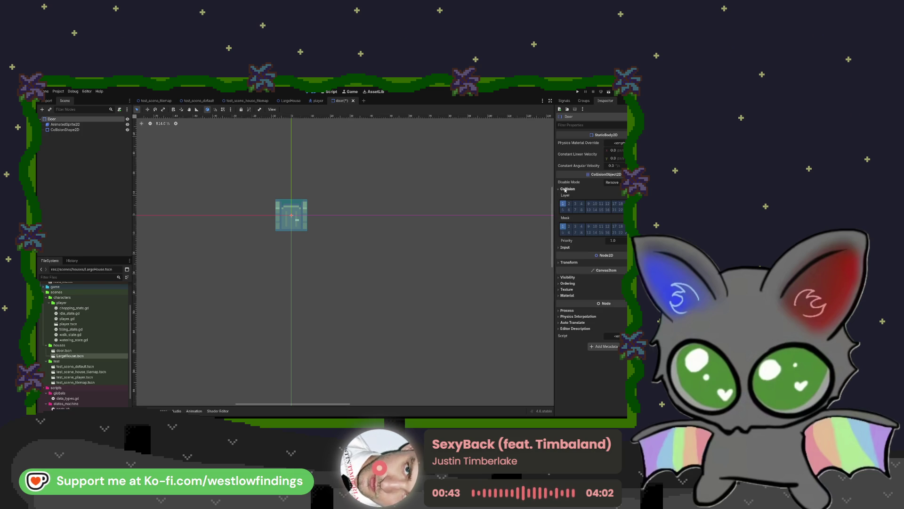
{"action": "left_click", "coordinate": [317, 101]}
{"action": "left_click", "coordinate": [71, 120]}
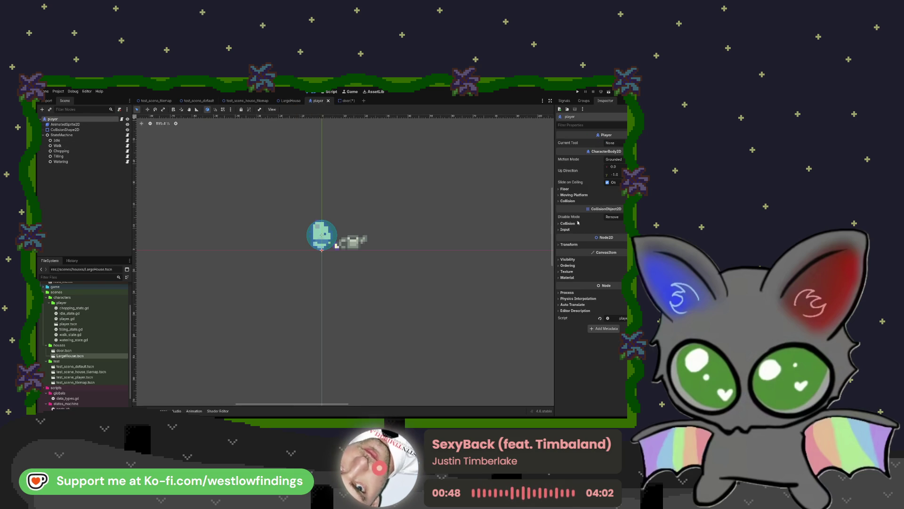
{"action": "left_click", "coordinate": [568, 223]}
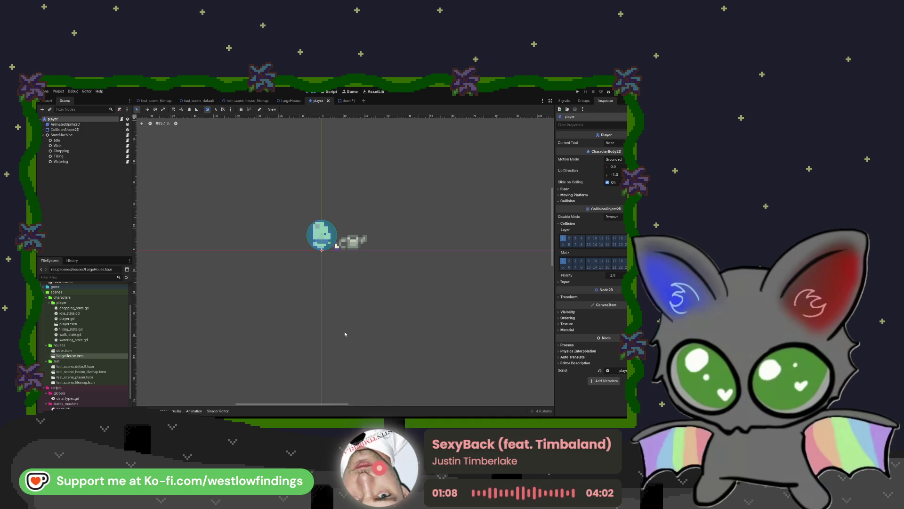
{"action": "left_click", "coordinate": [568, 238]}
{"action": "left_click", "coordinate": [564, 238]}
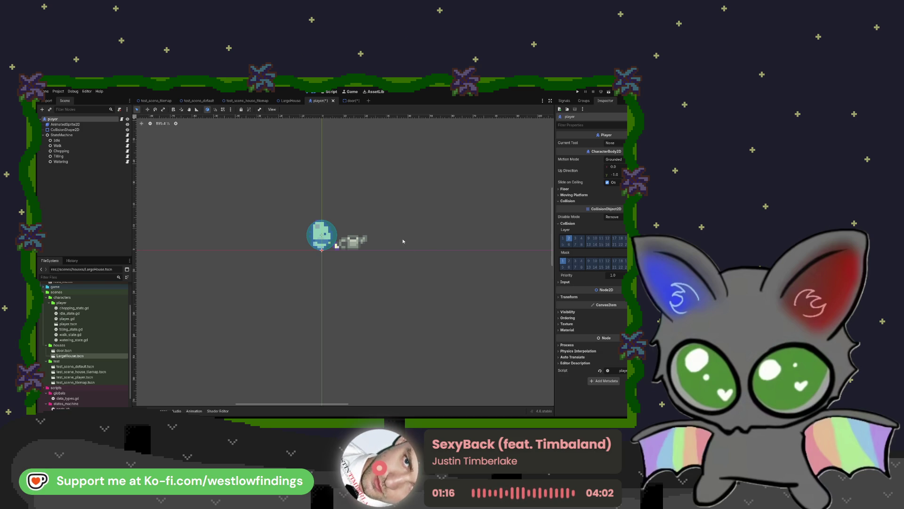
{"action": "left_click", "coordinate": [350, 100]}
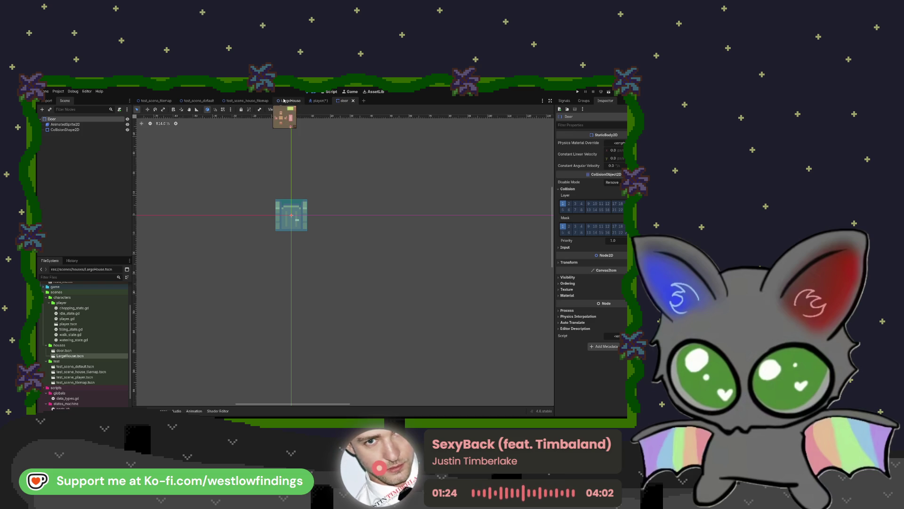
{"action": "left_click", "coordinate": [300, 101]}
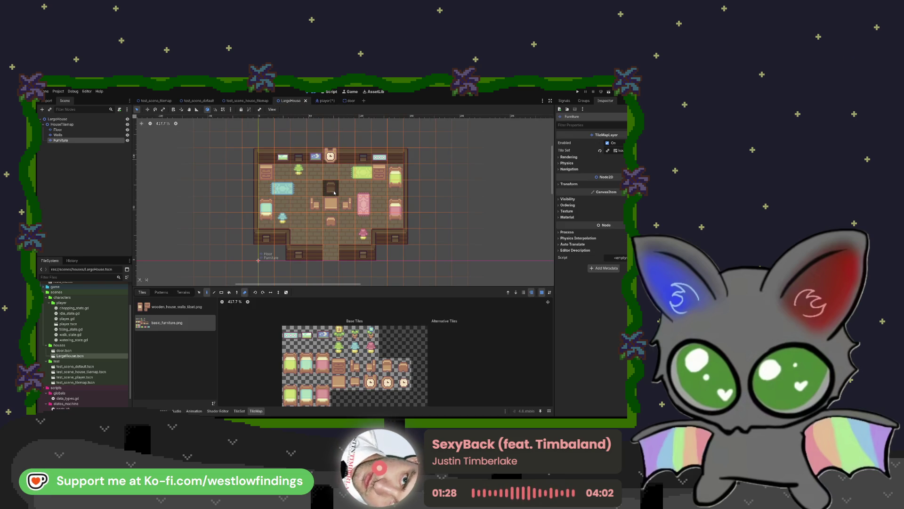
Select the Walls layer, browse its wall and furniture tiles, and show the TileSet panel
{"action": "left_click", "coordinate": [76, 135]}
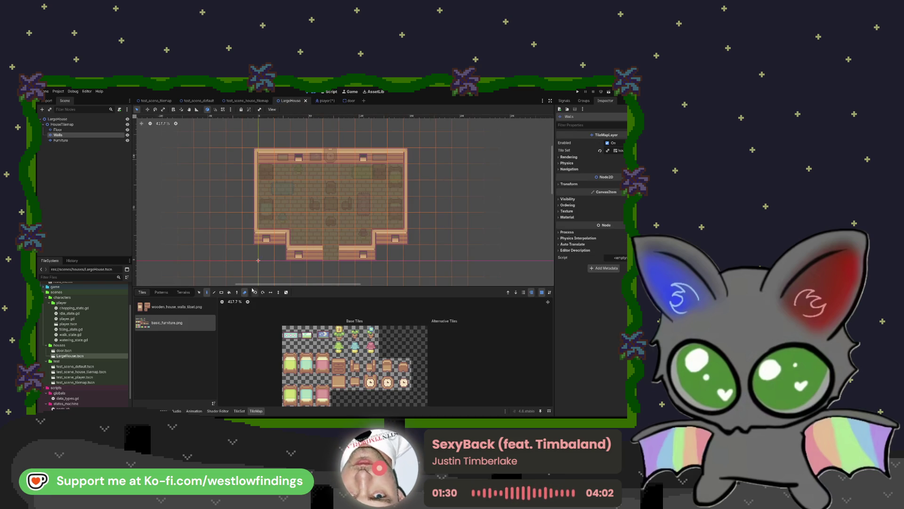
{"action": "left_click", "coordinate": [171, 308]}
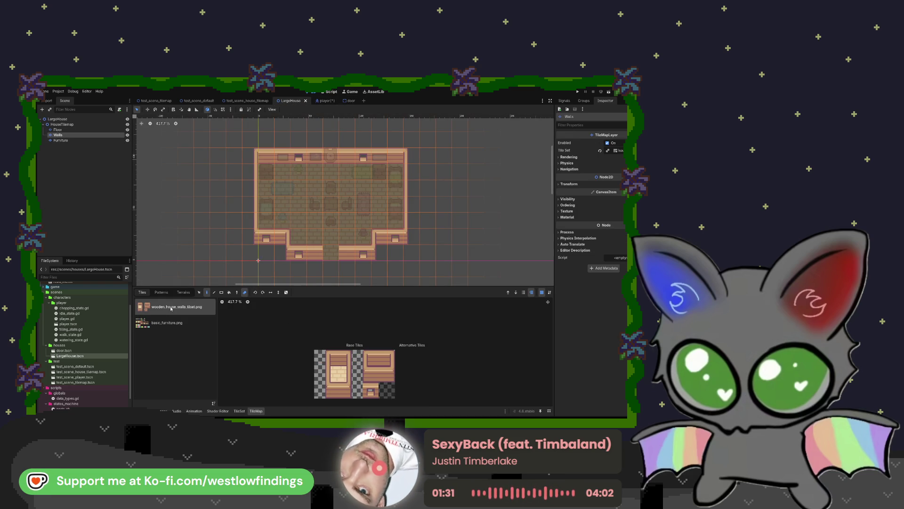
{"action": "left_click", "coordinate": [185, 329]}
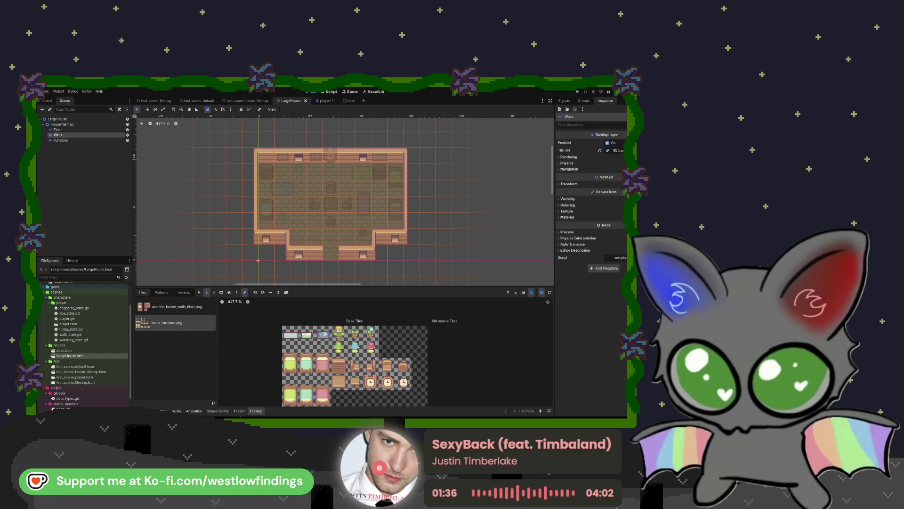
{"action": "left_click", "coordinate": [240, 411]}
Add a Scene Collection source to the tileset and drag door.tscn into it
{"action": "left_click", "coordinate": [198, 403]}
{"action": "left_click", "coordinate": [212, 393]}
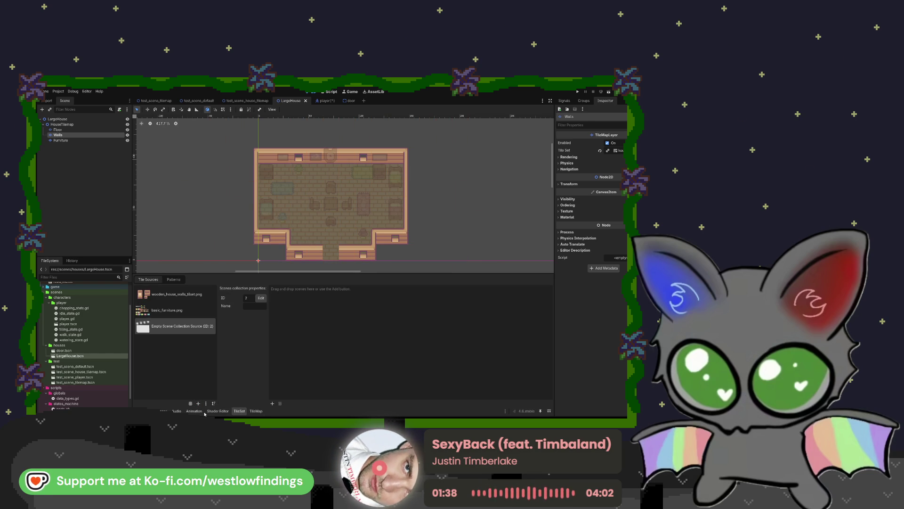
{"action": "left_click_drag", "start_coordinate": [71, 350], "coordinate": [118, 352]}
{"action": "mouse_move", "coordinate": [183, 327]}
{"action": "left_mouse_down"}
{"action": "mouse_move", "coordinate": [128, 355]}
{"action": "mouse_move", "coordinate": [323, 353]}
{"action": "mouse_move", "coordinate": [314, 350]}
{"action": "left_mouse_up"}
{"action": "double_click", "coordinate": [302, 295]}
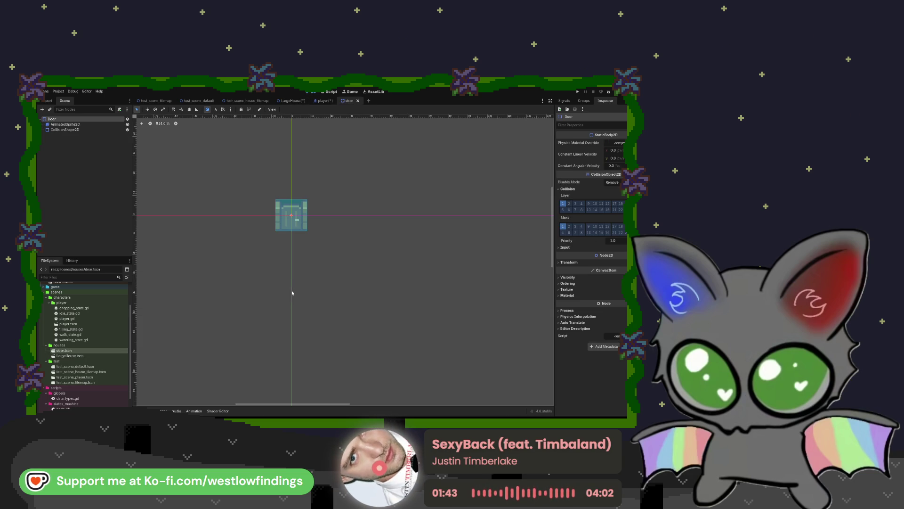
{"action": "left_click", "coordinate": [292, 101]}
Place the door tile from the Scene Collection Source at the LargeHouse bottom doorway, then switch to test_scene_house_tilemap
{"action": "left_click", "coordinate": [177, 338]}
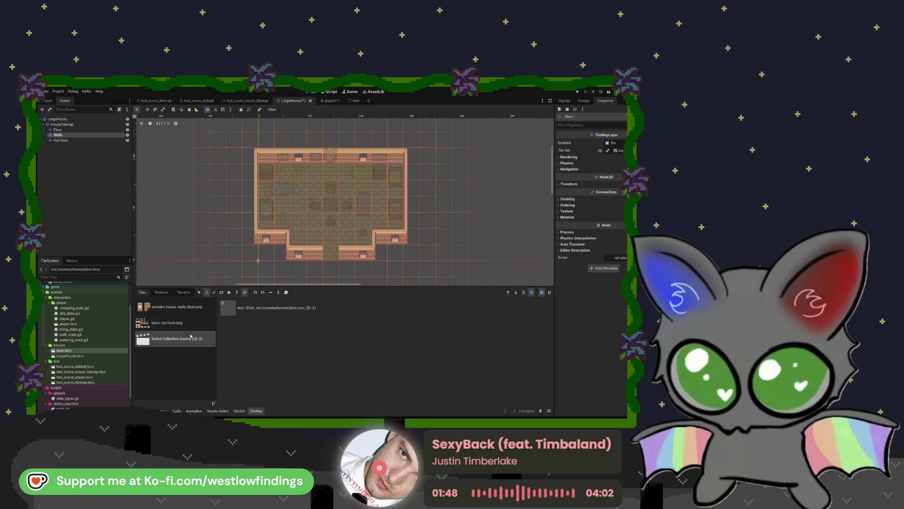
{"action": "left_click", "coordinate": [275, 308]}
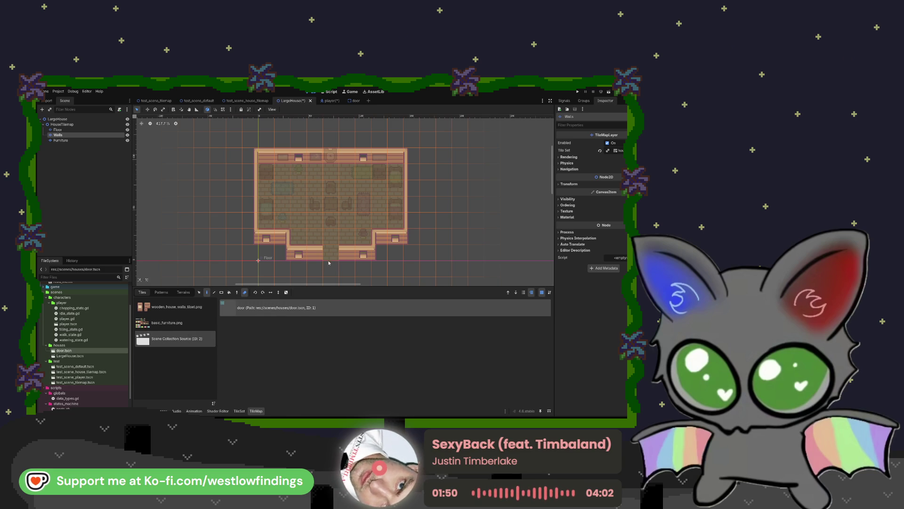
{"action": "left_click", "coordinate": [244, 293]}
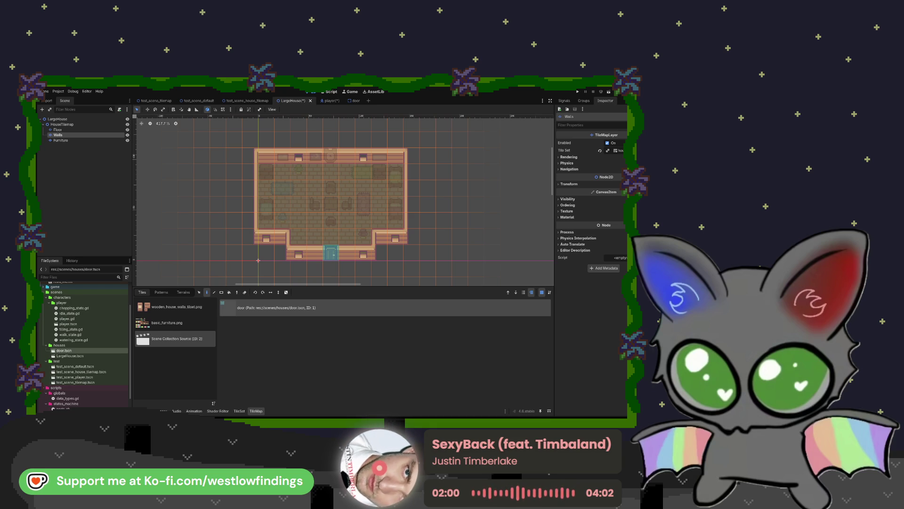
{"action": "scroll", "coordinate": [277, 235], "scroll_direction": "down", "scroll_amount": 2}
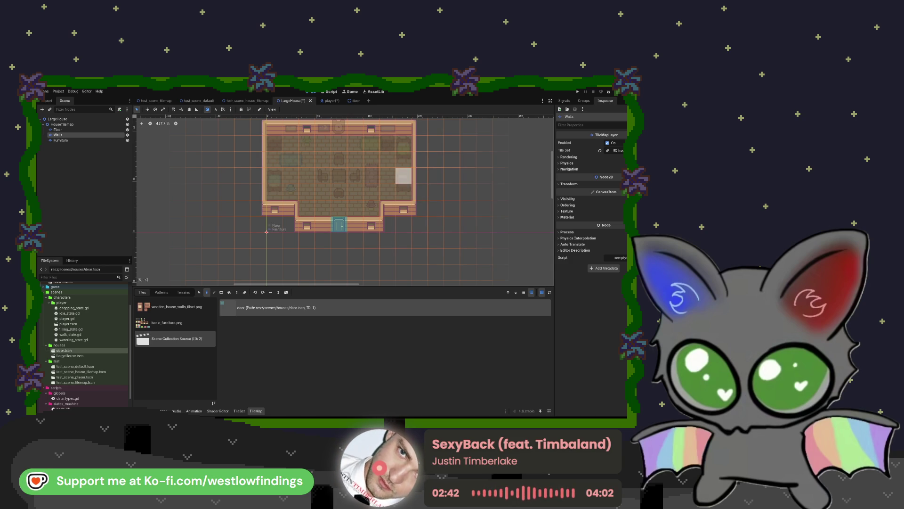
{"action": "left_click", "coordinate": [248, 100]}
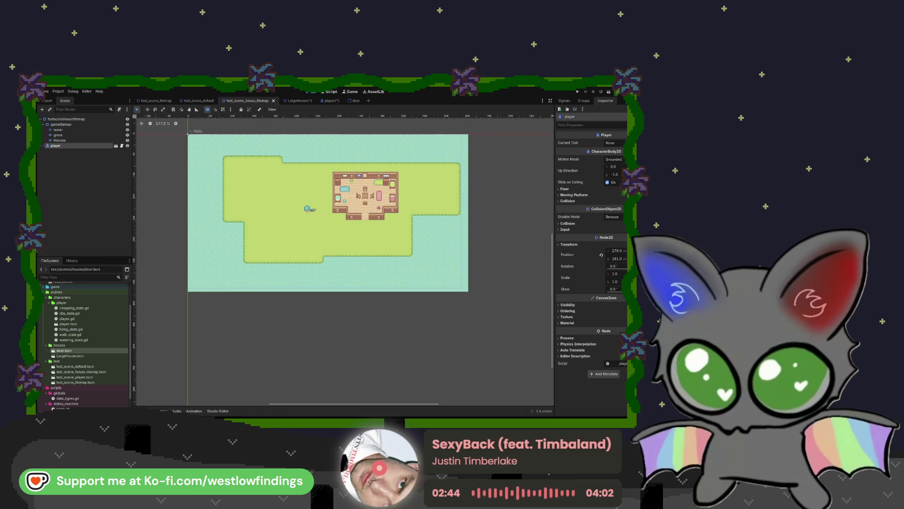
Play test_scene_house_tilemap to try the door, then stop the game with F8
{"action": "left_click", "coordinate": [607, 92]}
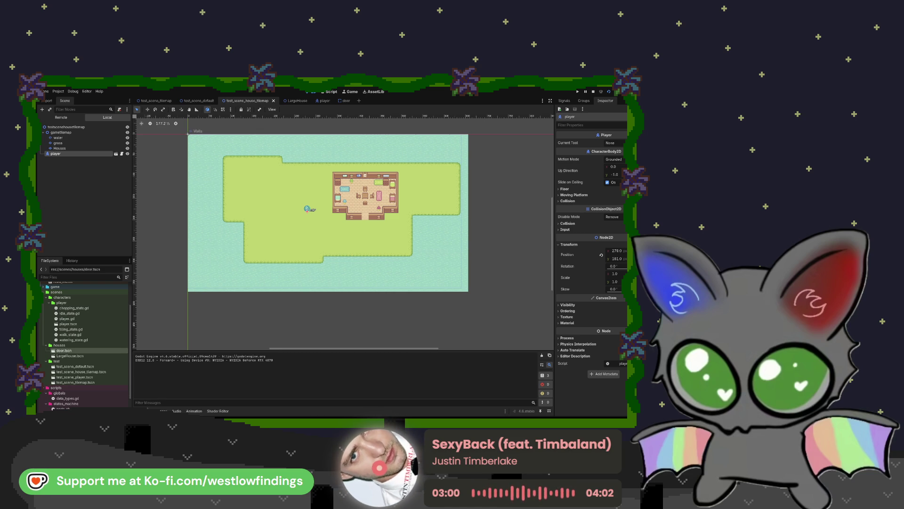
{"action": "key", "text": "F8"}
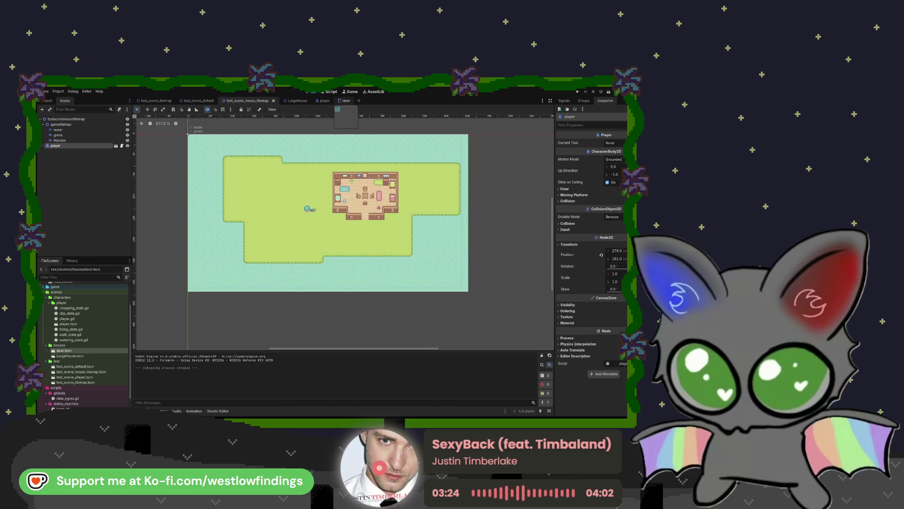
Return to the door scene tab and select the scenes folder in FileSystem
{"action": "left_click", "coordinate": [340, 100]}
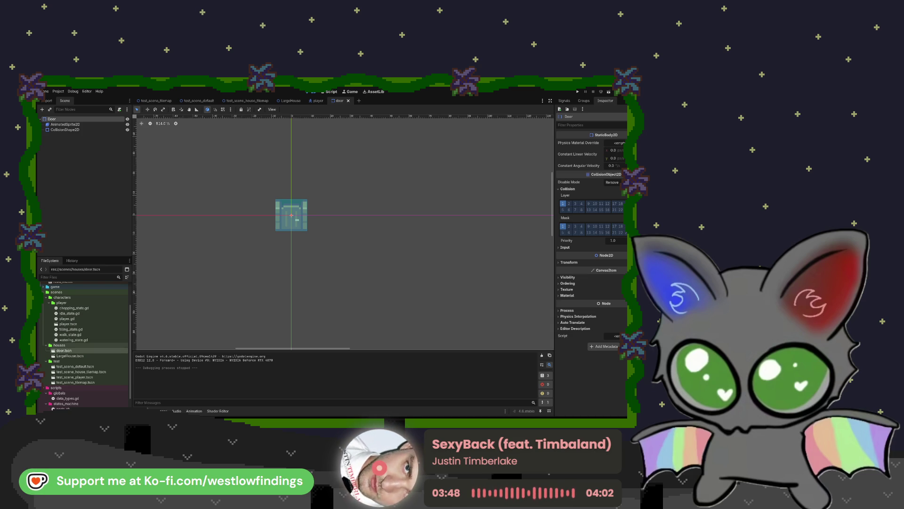
{"action": "left_click", "coordinate": [57, 292]}
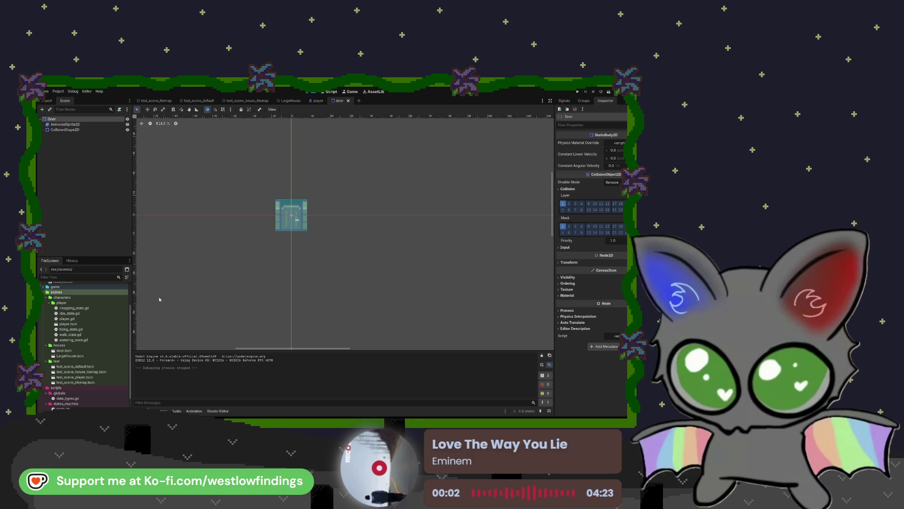
Select the new components folder under scenes
{"action": "left_click", "coordinate": [109, 345]}
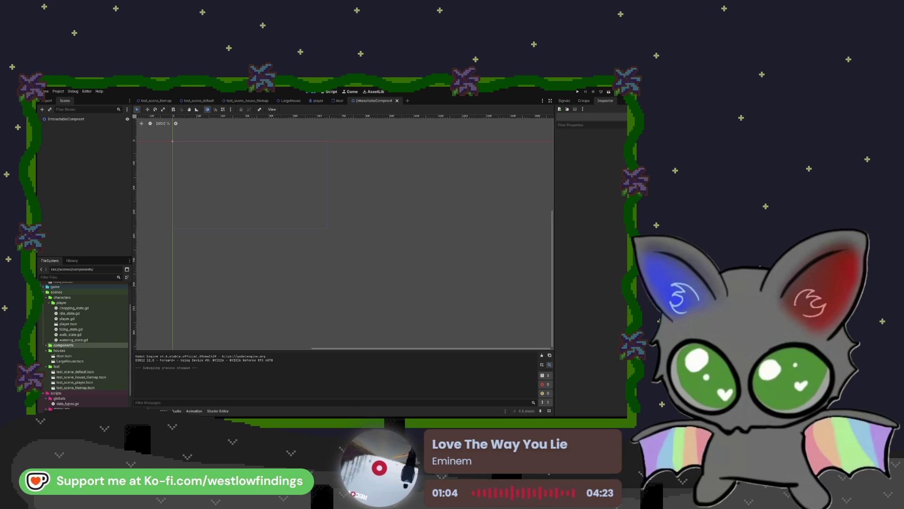
Change the InteractableComponent root to Area2D and attach a new interactable_component.gd script
{"action": "left_click", "coordinate": [65, 119]}
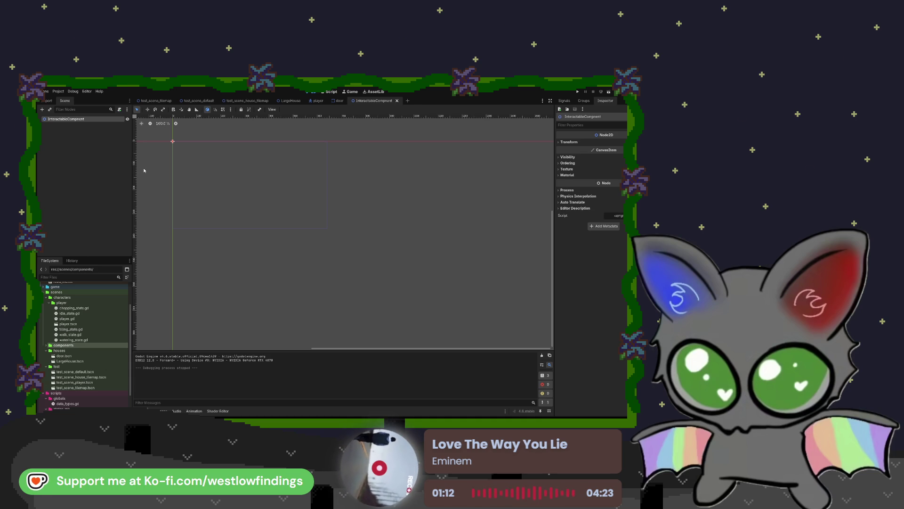
{"action": "key", "text": "Return"}
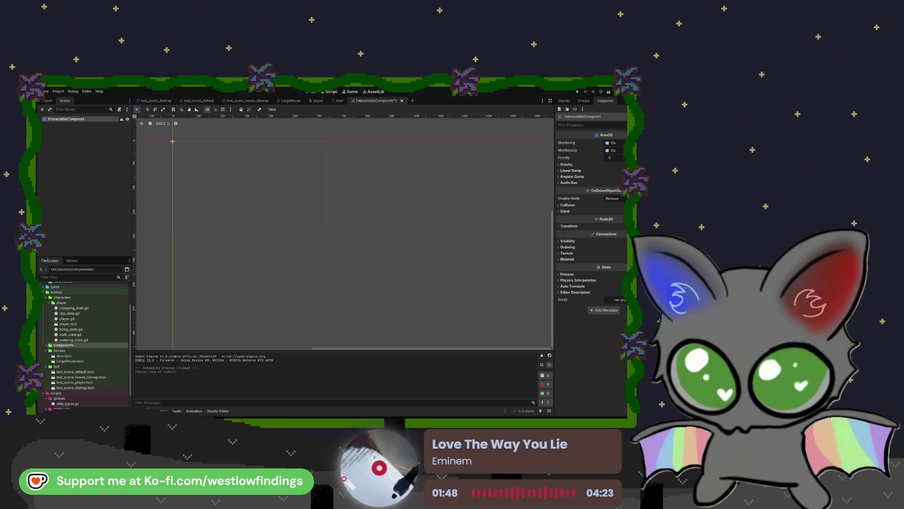
{"action": "left_click", "coordinate": [322, 293]}
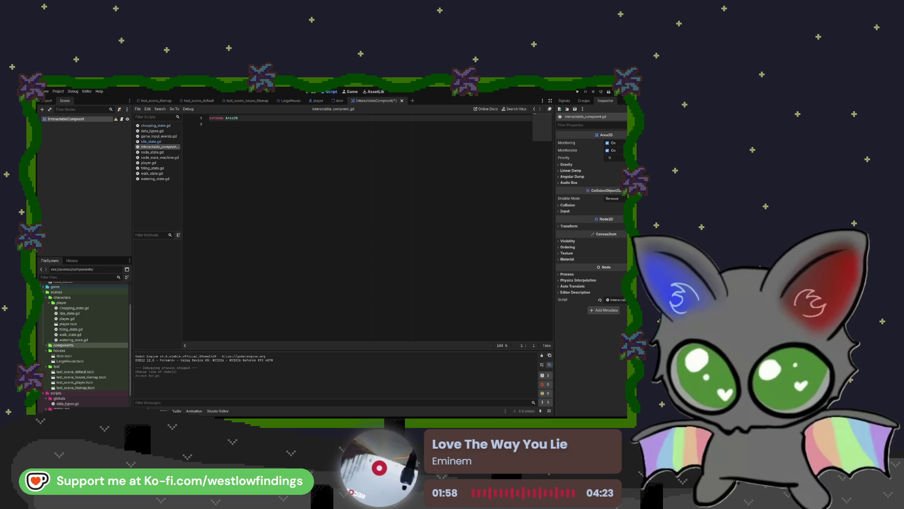
Write a class_name InteractableComponent line as the first line, above extends Area2D
{"action": "key", "text": "Return"}
{"action": "key", "text": "Up"}
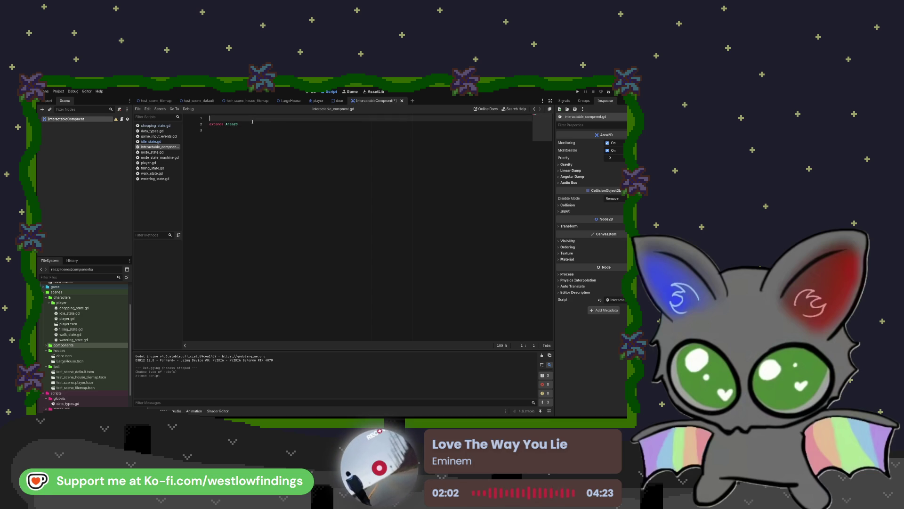
{"action": "type", "text": "class "}
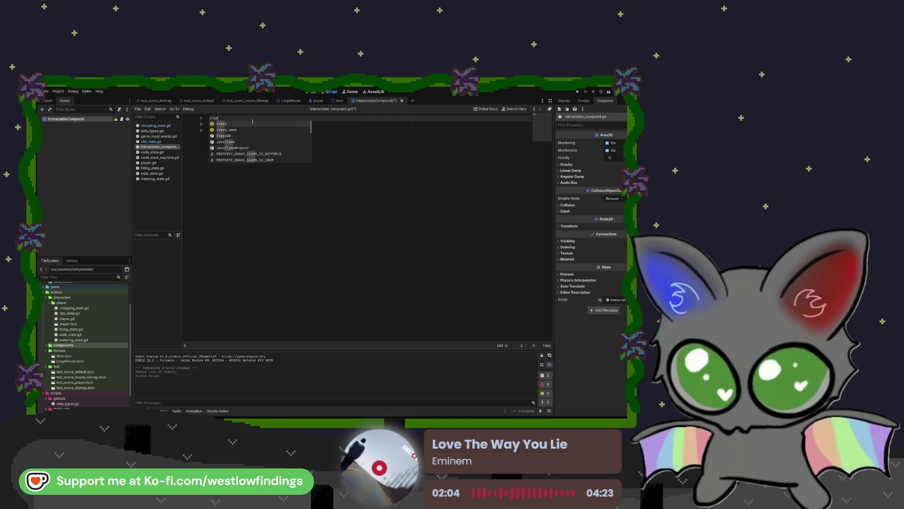
{"action": "type", "text": "na"}
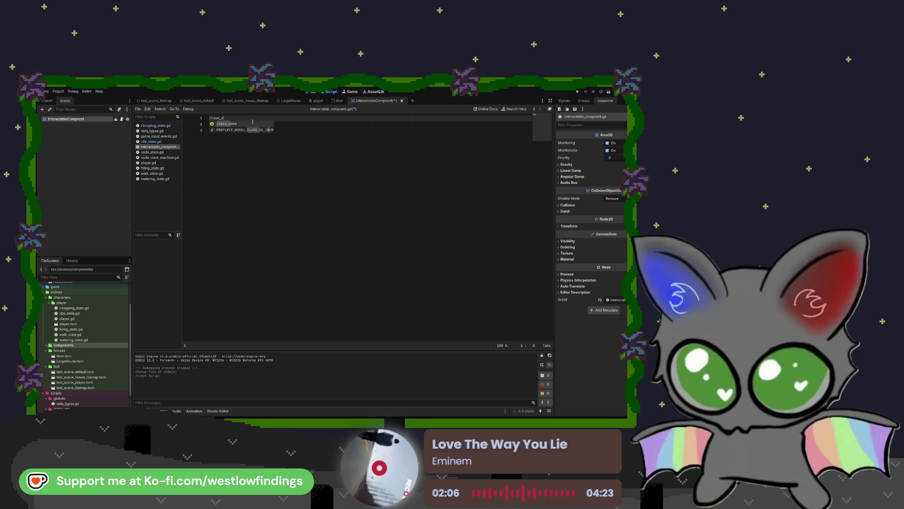
{"action": "key", "text": "Return"}
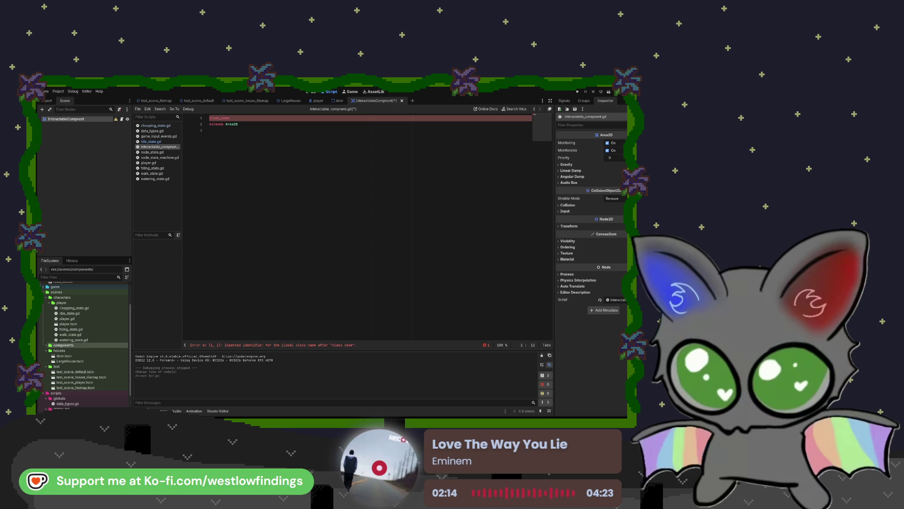
{"action": "type", "text": "InteractableCom"}
{"action": "type", "text": "pon"}
{"action": "type", "text": "onent"}
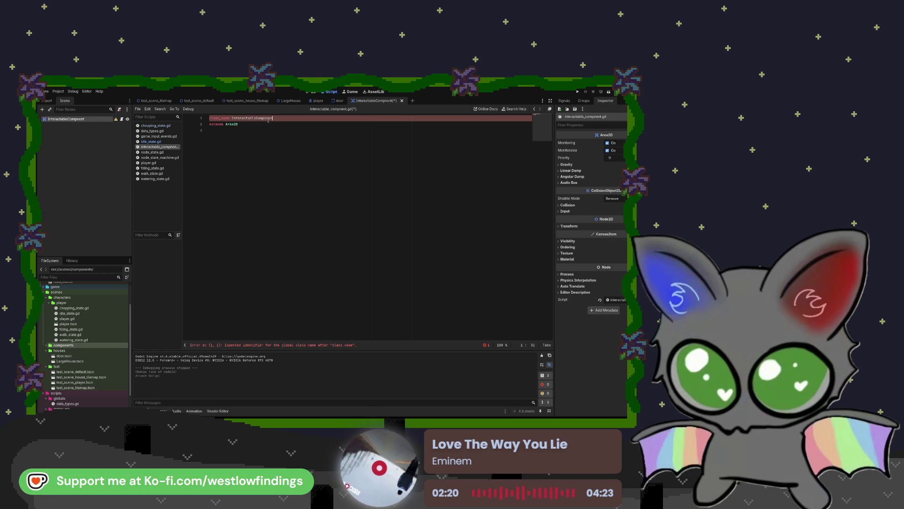